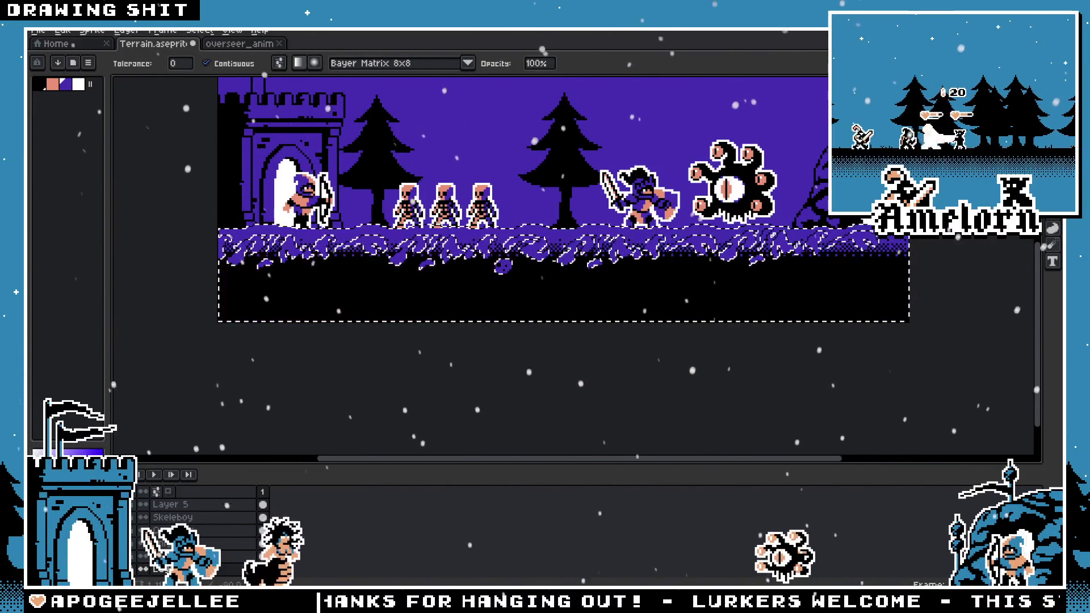
Step: Undo the dithered grass pattern, try a dithered gradient in the lower band, and undo it
key("ctrl+z")
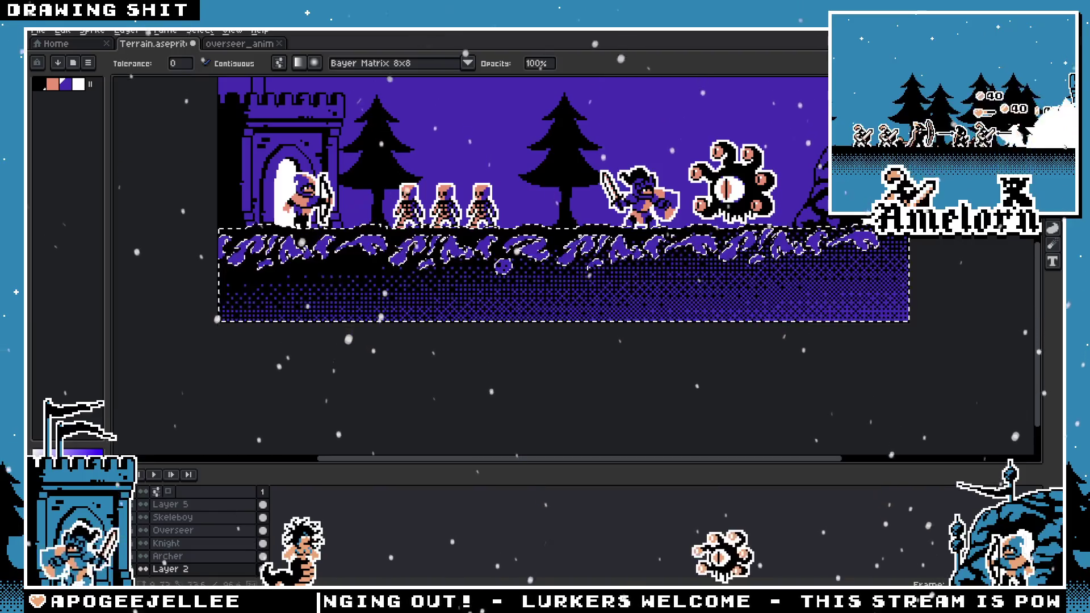
mouse_move(431, 272)
left_mouse_down()
mouse_move(499, 273)
mouse_move(488, 284)
mouse_move(608, 431)
left_mouse_up()
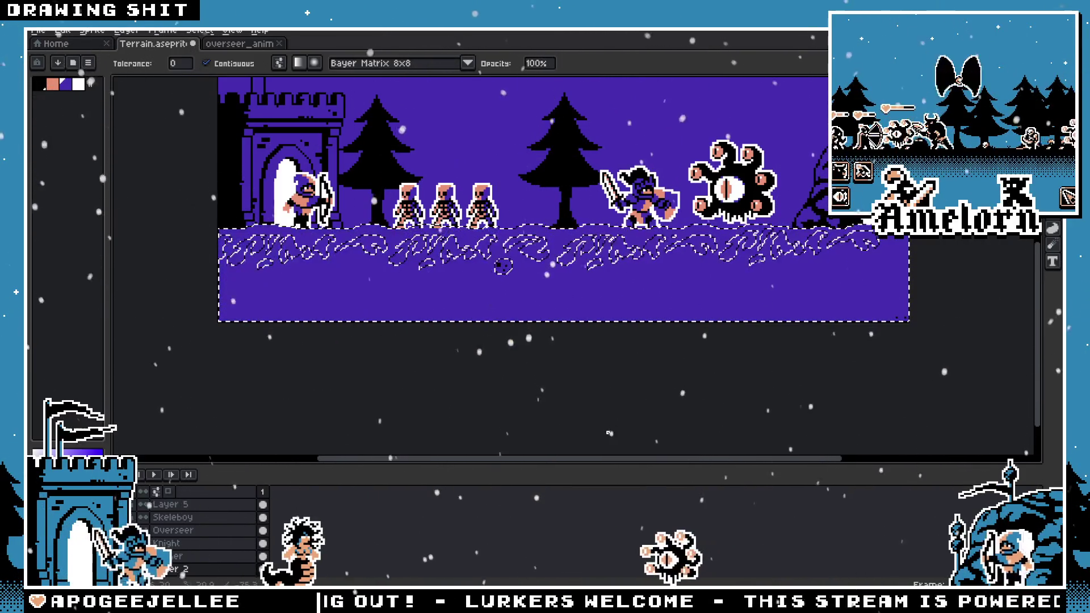
key("ctrl+z")
scroll(554, 105, "down", 3)
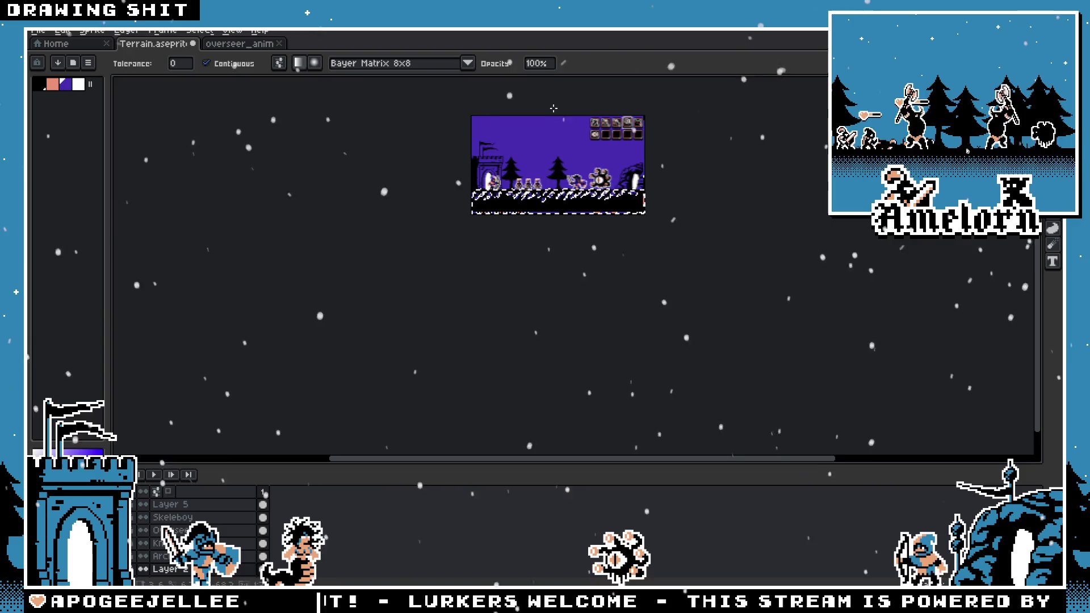
scroll(554, 170, "up", 3)
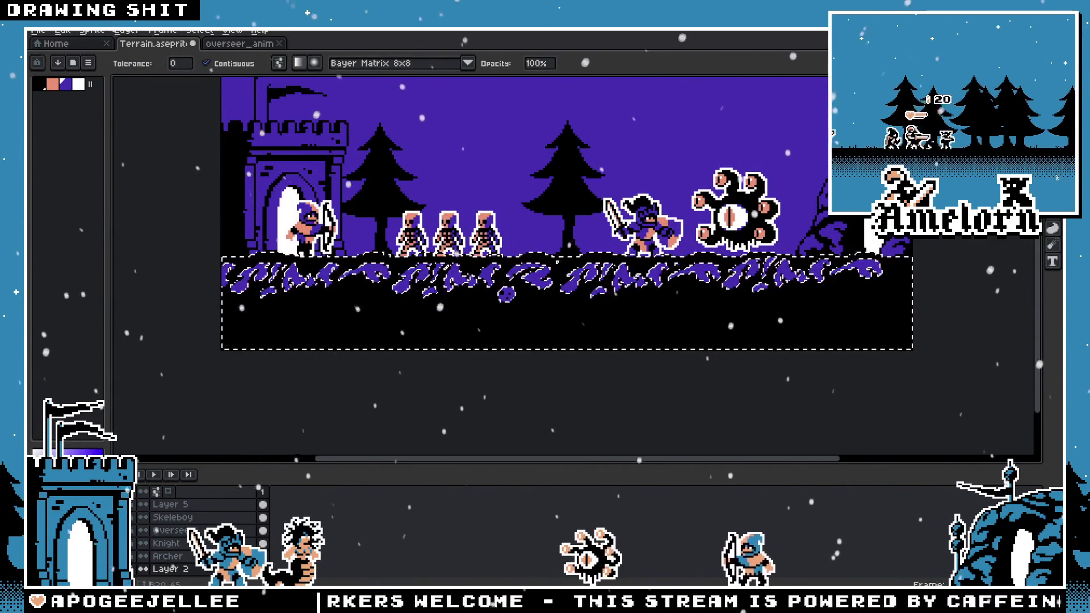
Step: Test a black-to-purple gradient and a purple fill, then bucket-fill the ground band solid black
left_click_drag(677, 317, 684, 296)
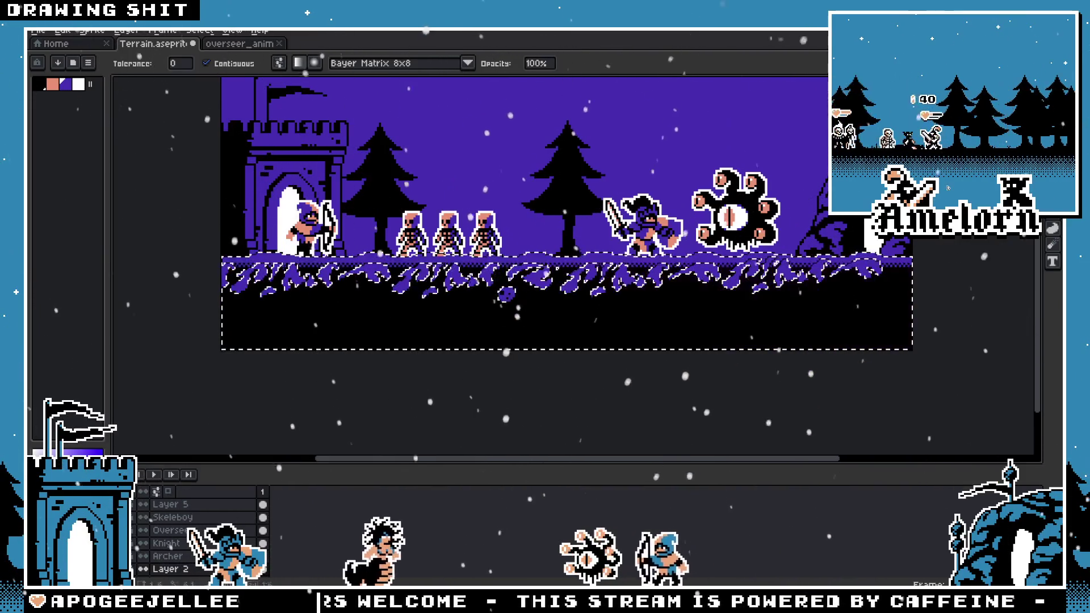
left_click(554, 259)
scroll(534, 262, "up", 3)
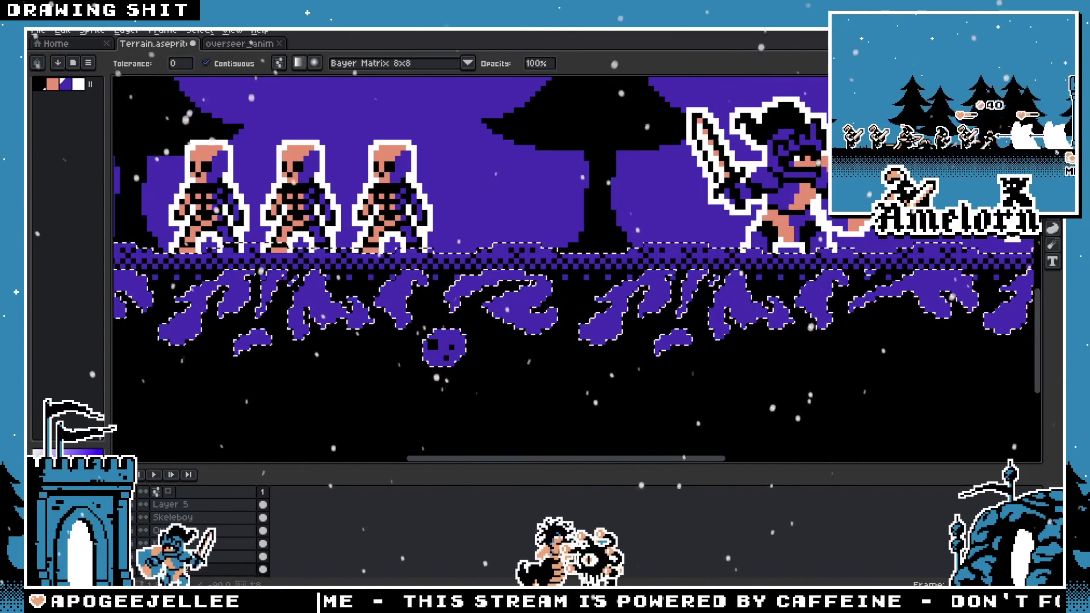
scroll(495, 272, "down", 2)
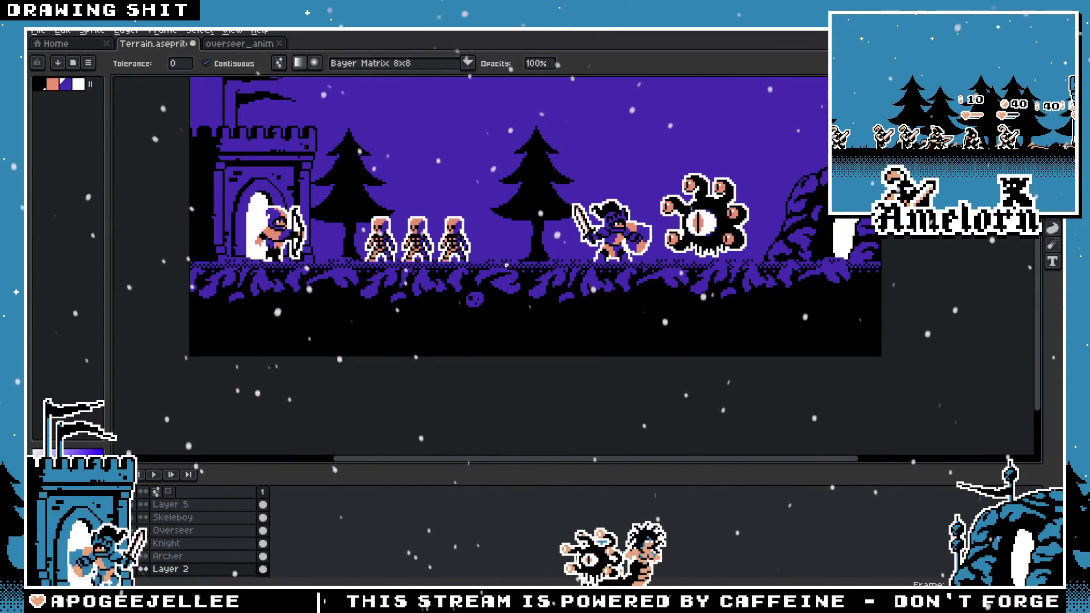
scroll(506, 265, "up", 1)
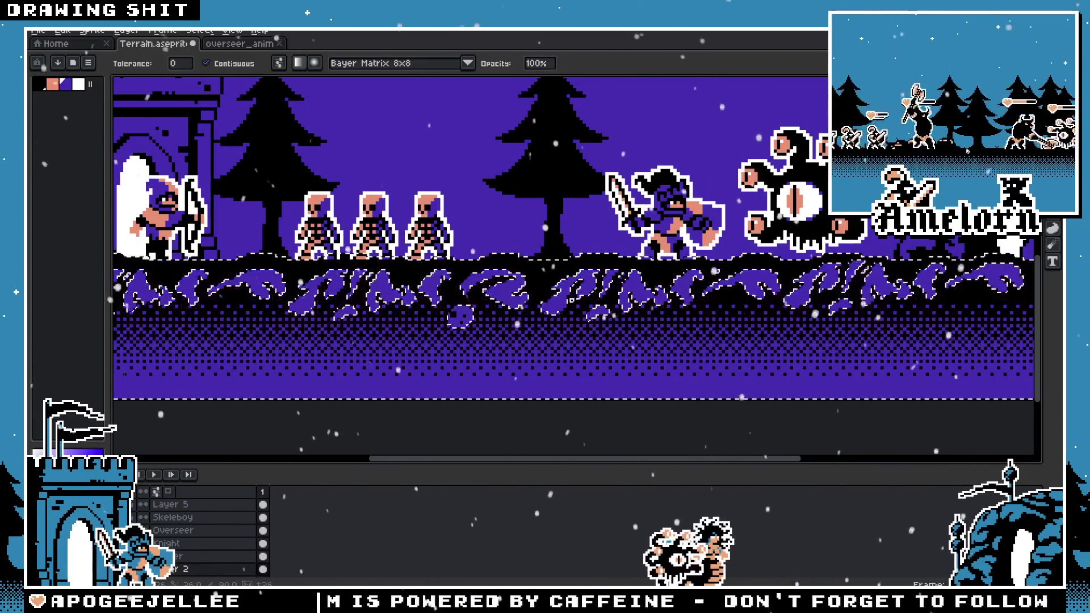
scroll(558, 304, "down", 1)
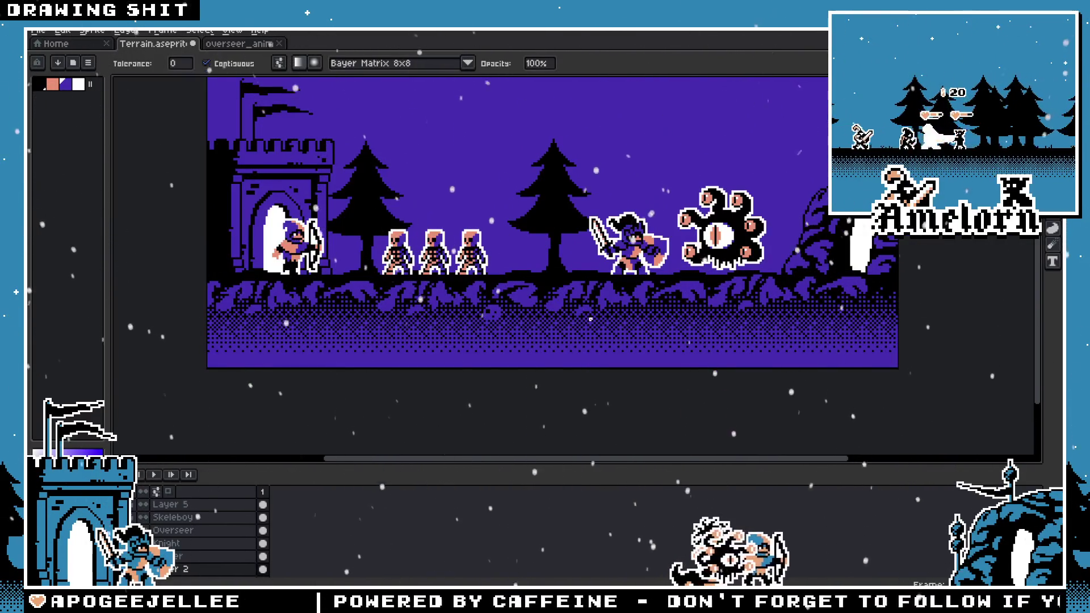
scroll(614, 327, "down", 2)
scroll(594, 326, "up", 3)
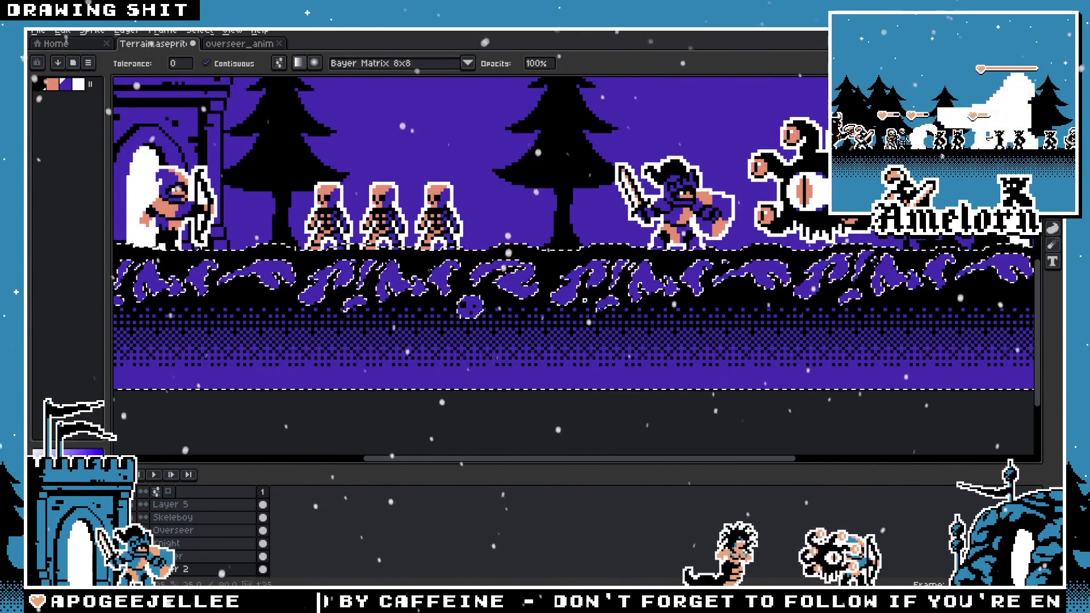
scroll(542, 312, "down", 3)
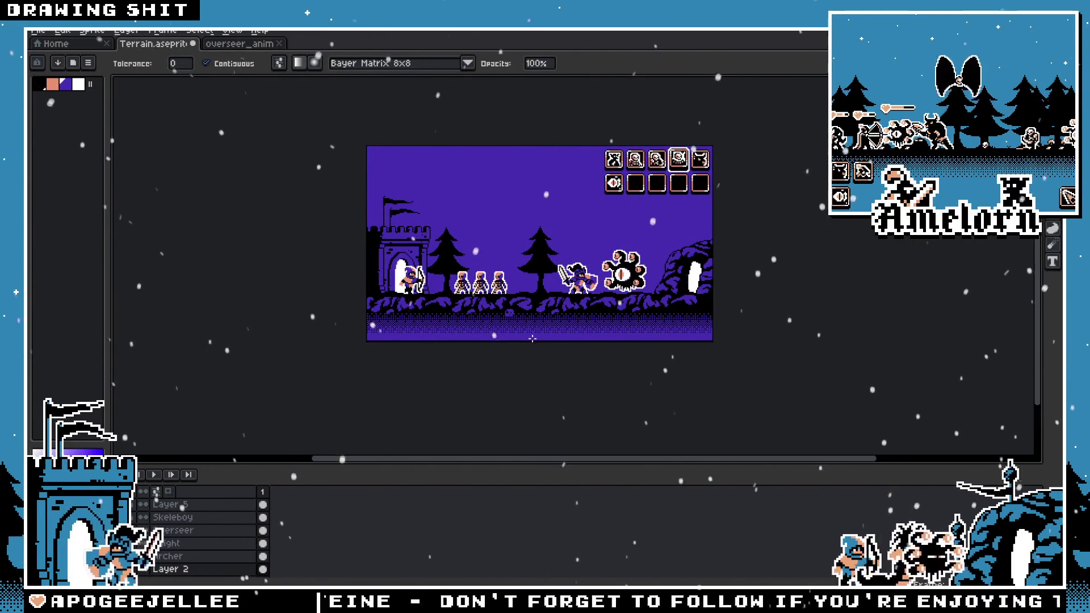
scroll(528, 330, "up", 2)
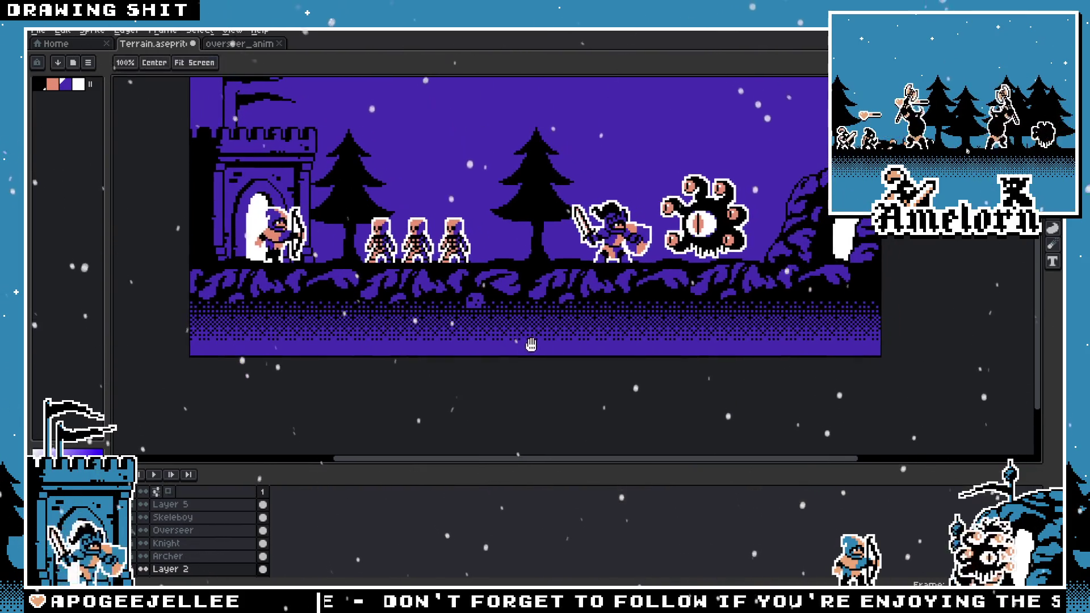
key("g")
left_click(537, 333)
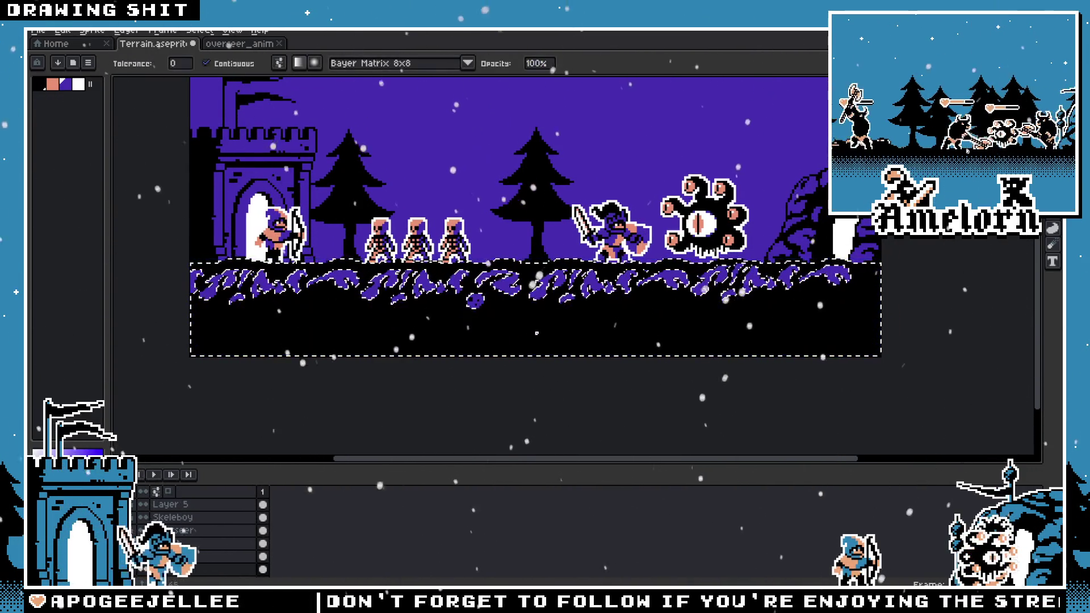
left_click_drag(536, 298, 537, 349)
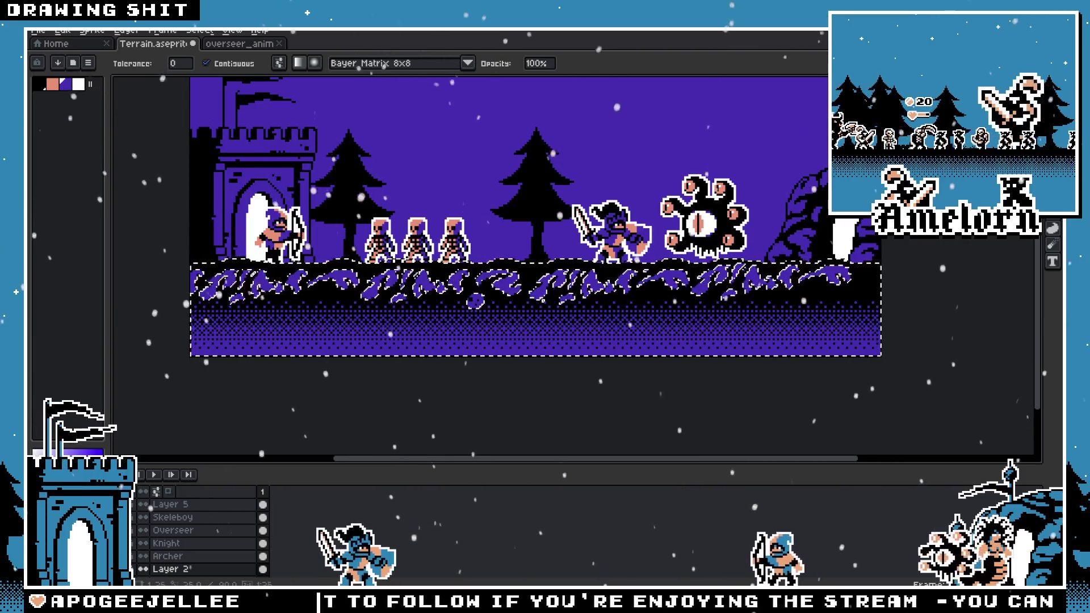
key("ctrl+d")
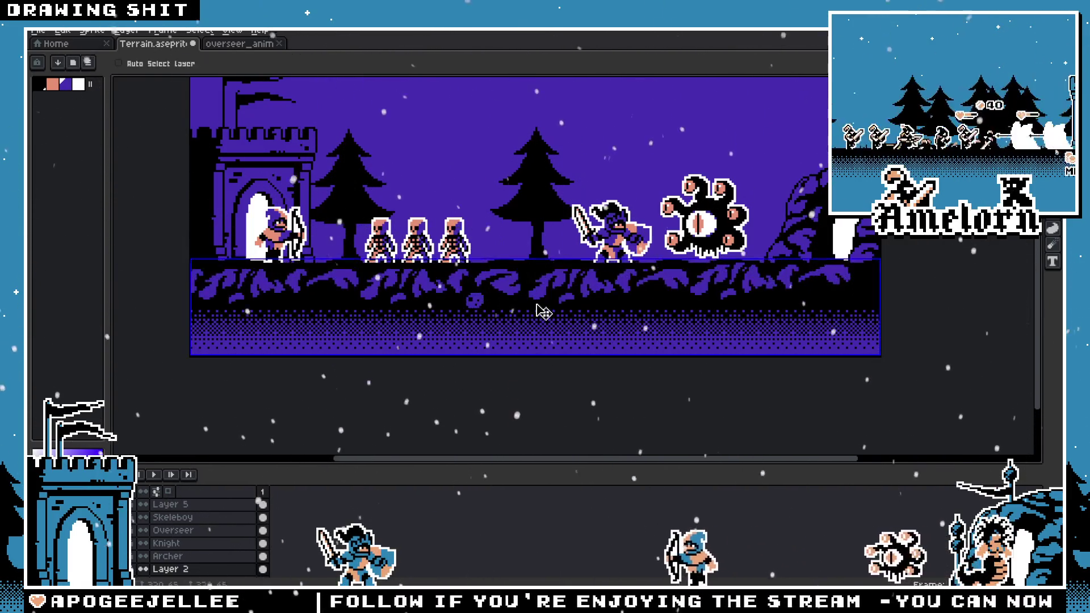
scroll(523, 308, "down", 2)
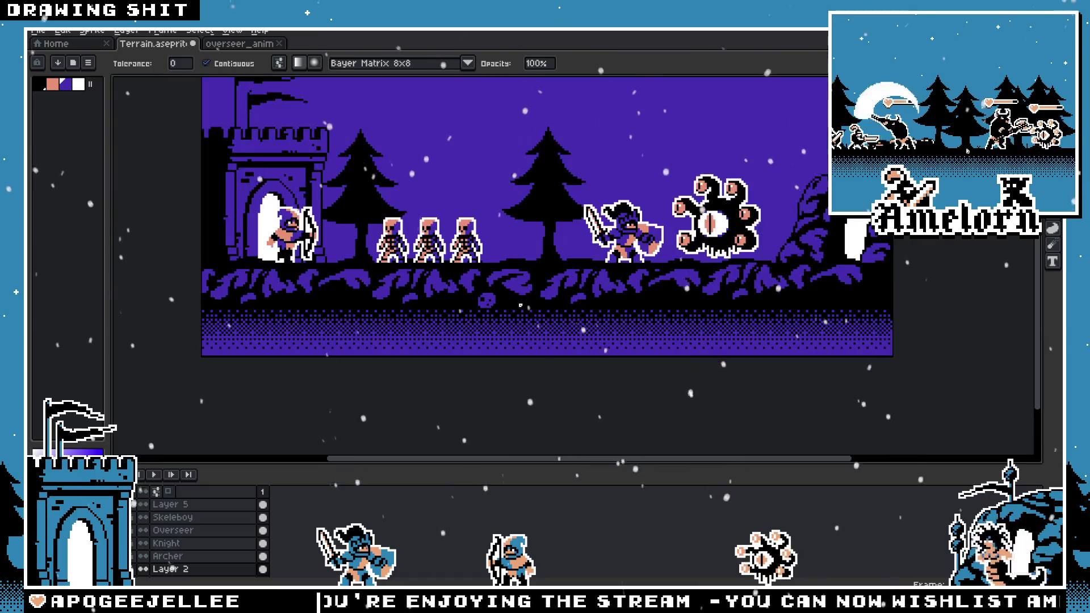
scroll(472, 270, "up", 2)
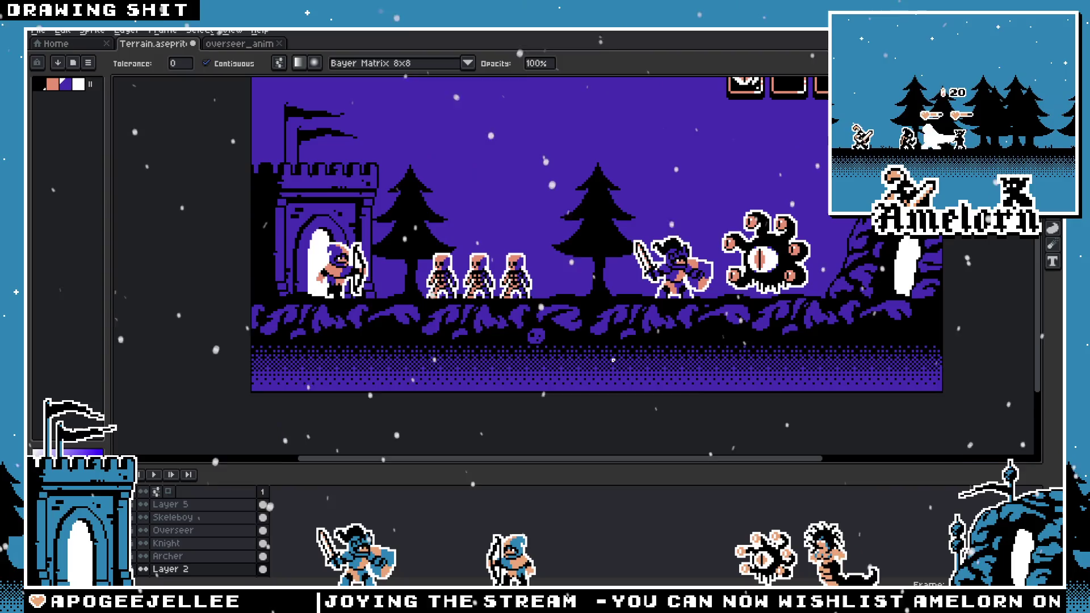
mouse_move(640, 341)
left_mouse_down()
mouse_move(595, 384)
mouse_move(610, 338)
left_mouse_up()
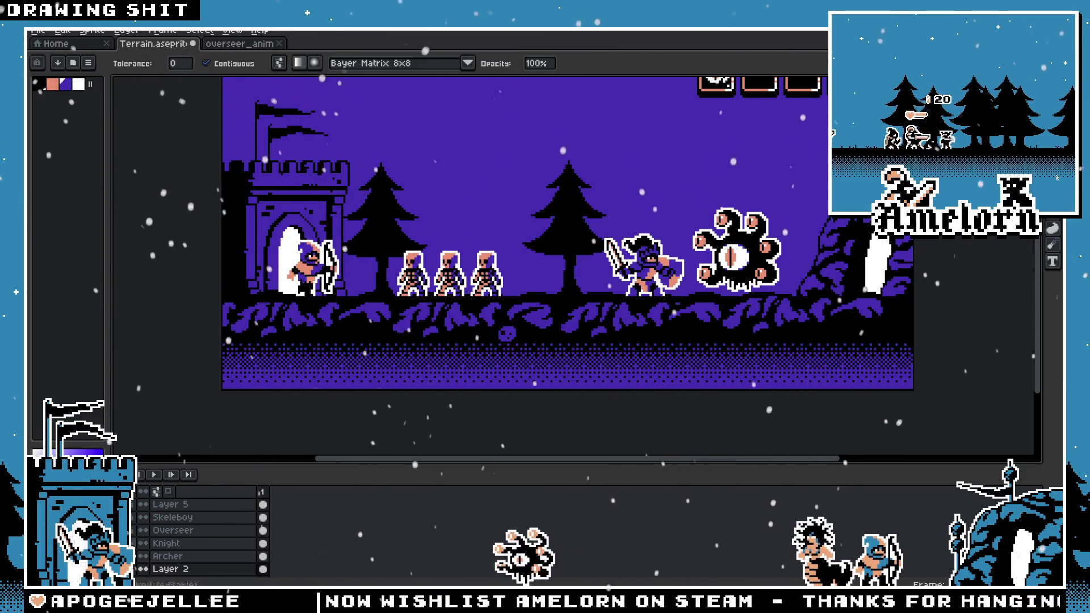
left_click(445, 384)
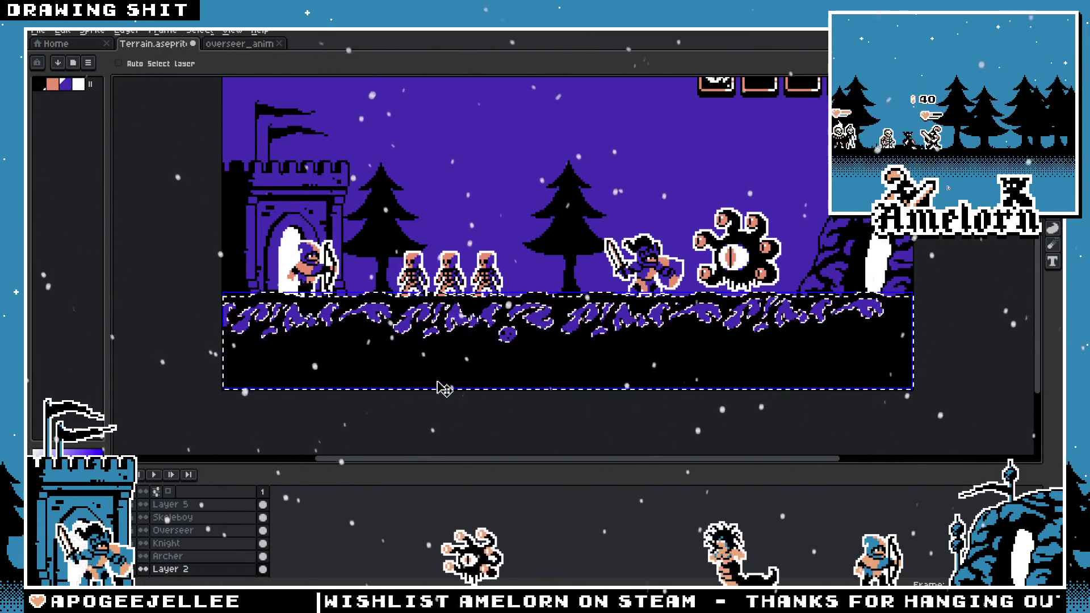
key("m")
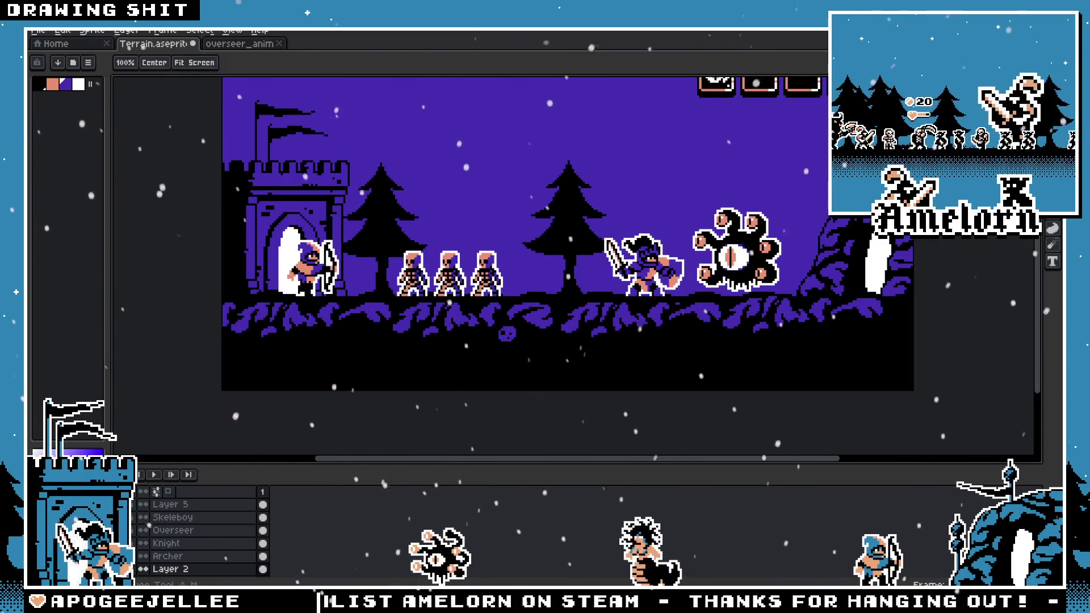
key("minus")
Step: On Layer 5, select and cut the row of portrait icons at the top right
left_click(170, 504)
left_click_drag(620, 150, 790, 248)
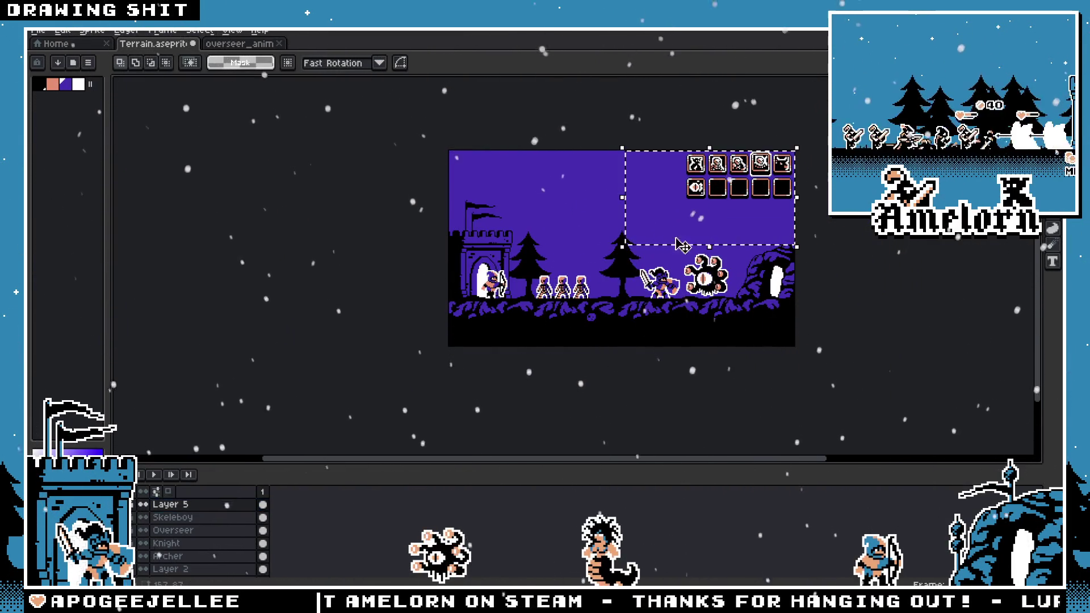
scroll(777, 170, "up", 4)
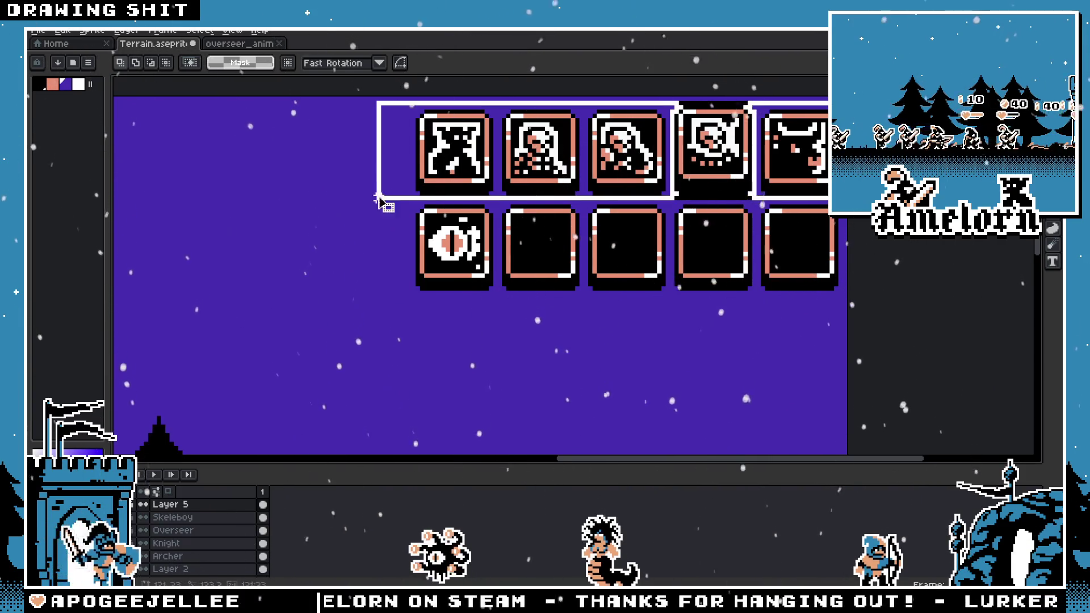
key("Delete")
left_click_drag(849, 146, 315, 313)
key("ctrl+x")
scroll(540, 236, "down", 3)
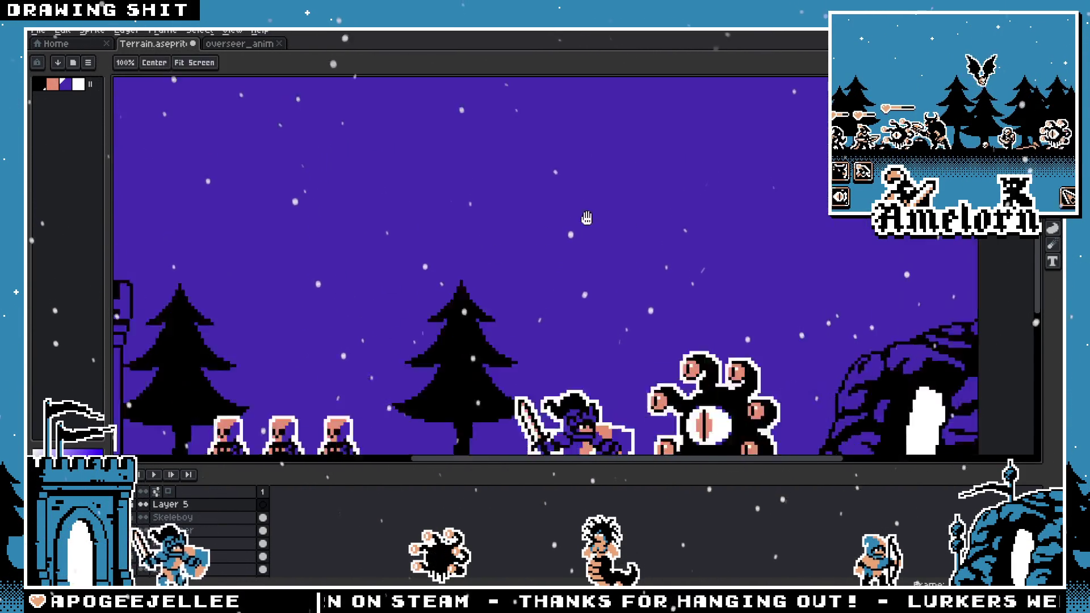
Step: Paste the icon row back, move it down toward the ground, nudge it and commit
key("ctrl+v")
scroll(608, 258, "up", 2)
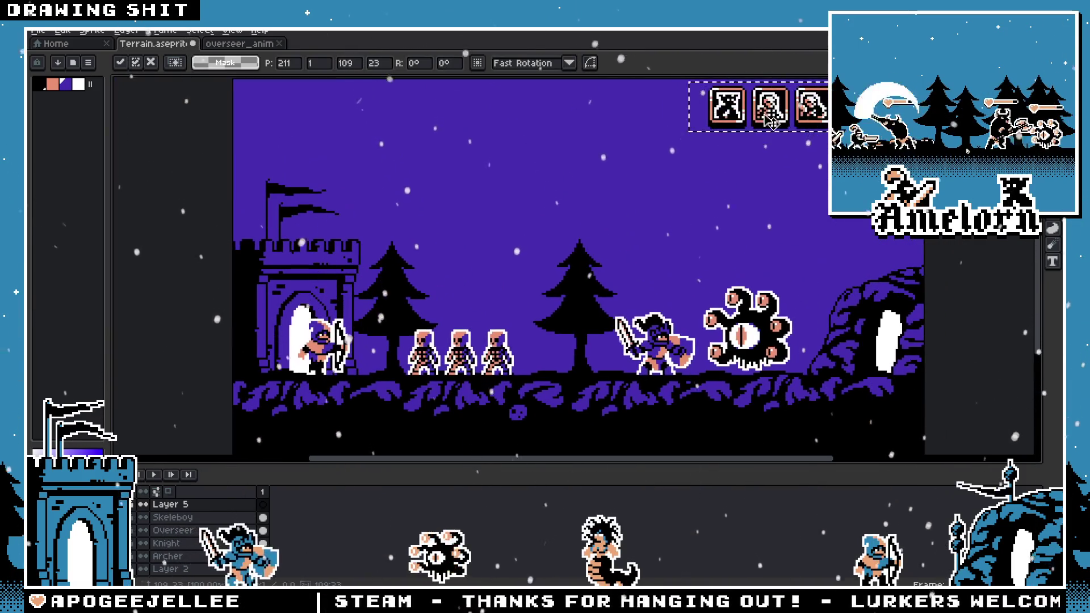
left_click_drag(768, 105, 522, 359)
left_click_drag(639, 196, 451, 280)
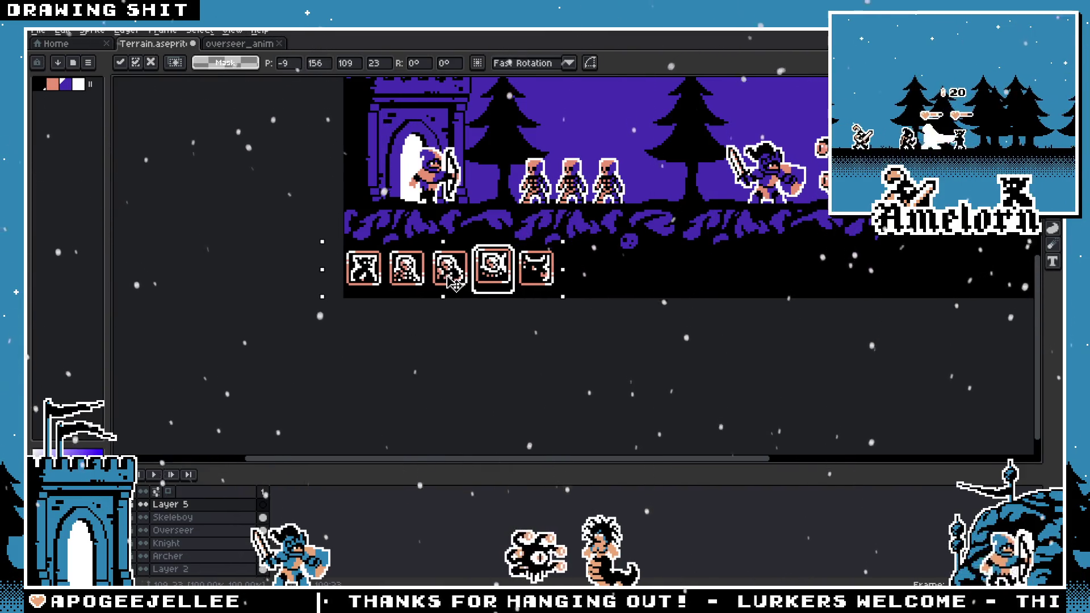
scroll(451, 280, "up", 2)
key("Right")
key("Right")
key("Down")
key("Down")
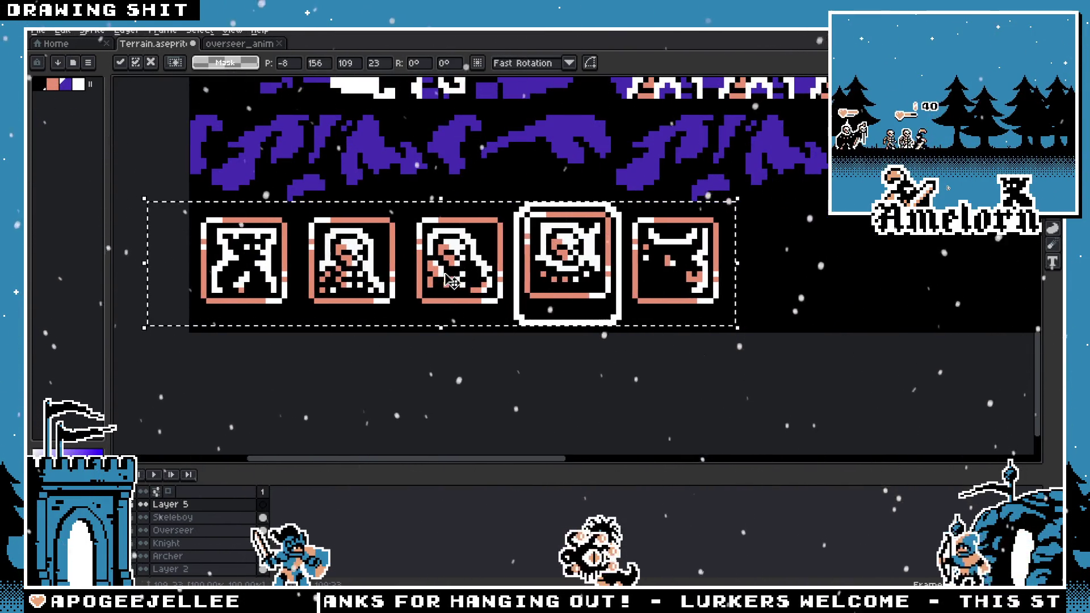
key("Up")
key("Up")
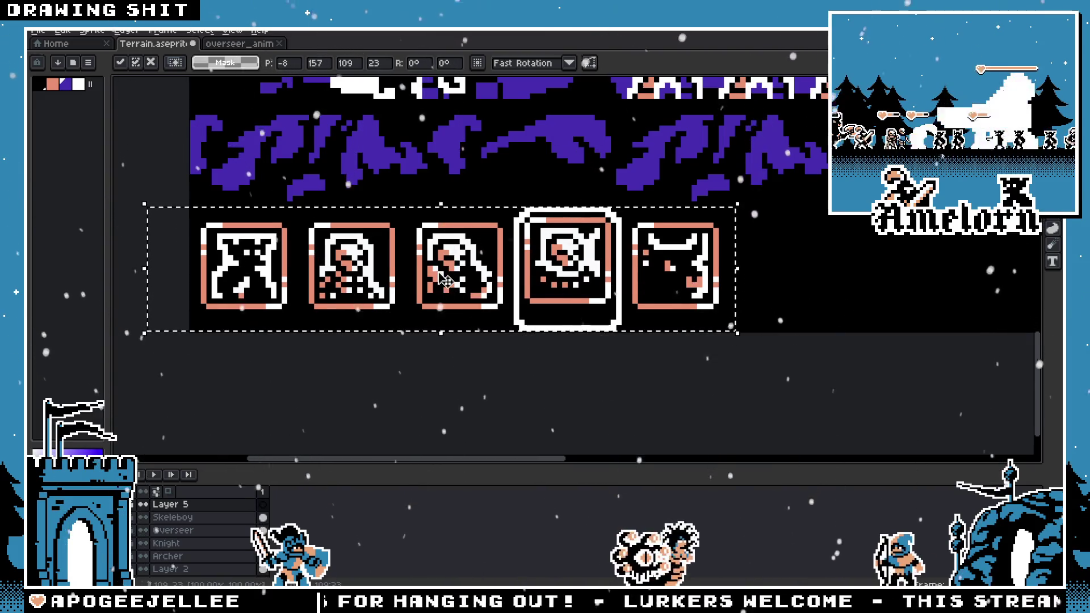
key("Return")
scroll(803, 374, "down", 4)
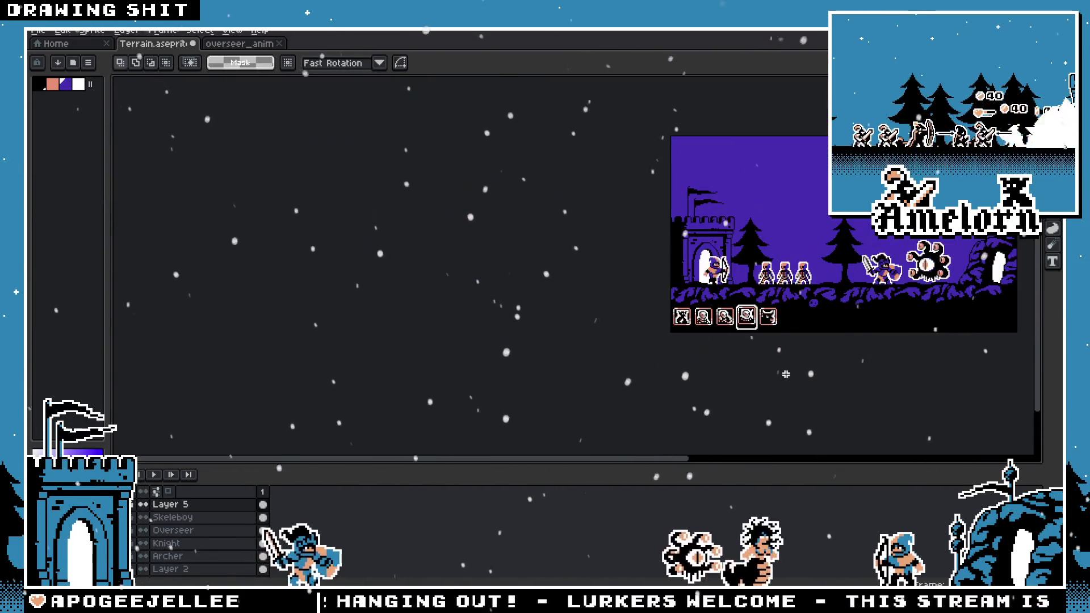
Step: Paste the copied HUD icon strip, nudge it one pixel right, and commit it
key("h")
key("m")
scroll(738, 363, "up", 3)
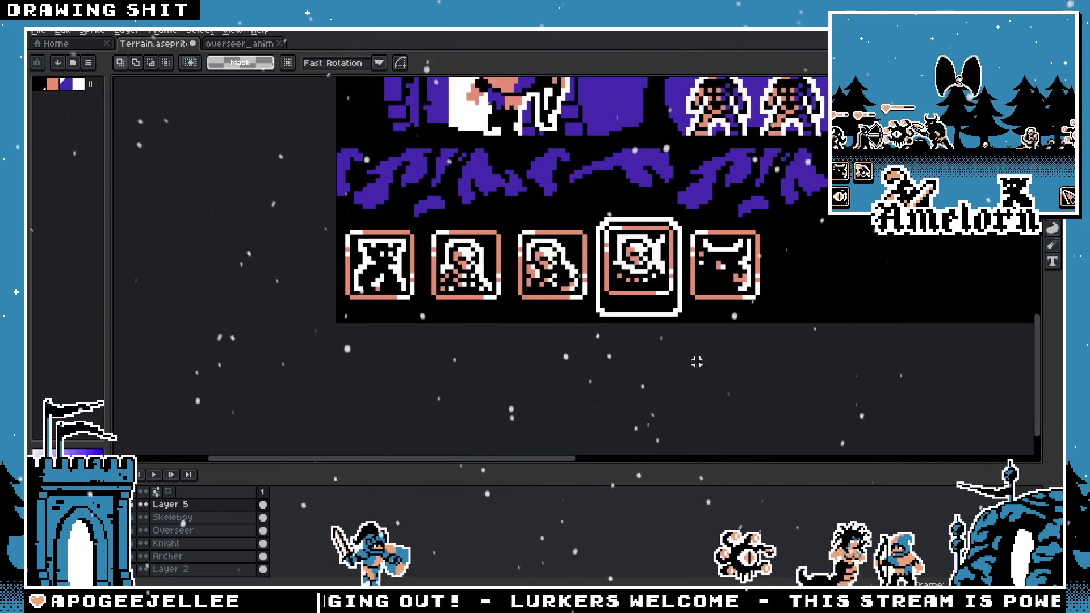
scroll(637, 378, "down", 3)
scroll(637, 377, "up", 1)
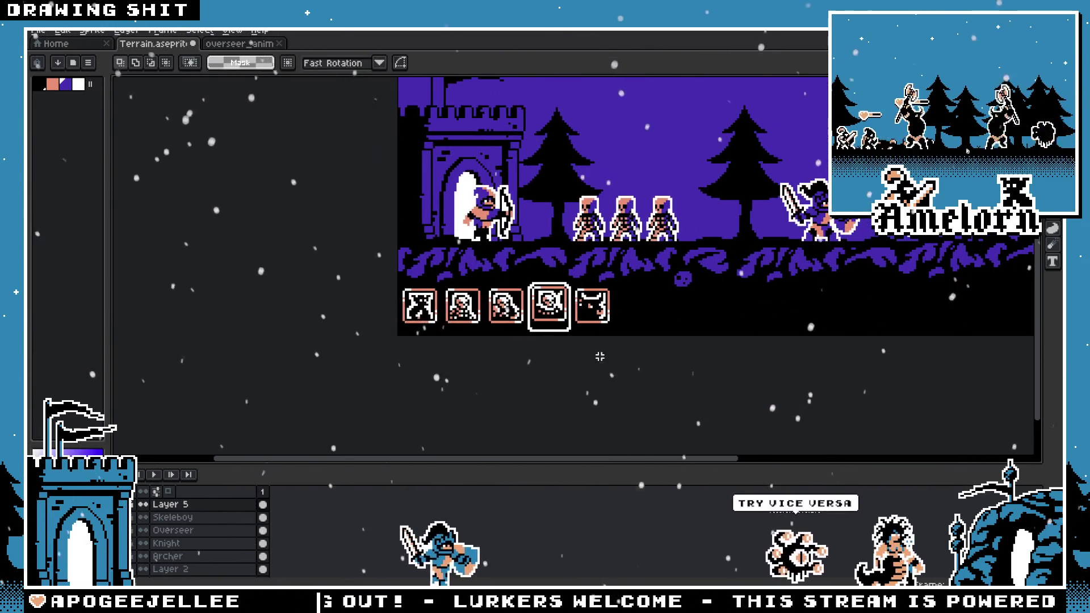
key("ctrl+v")
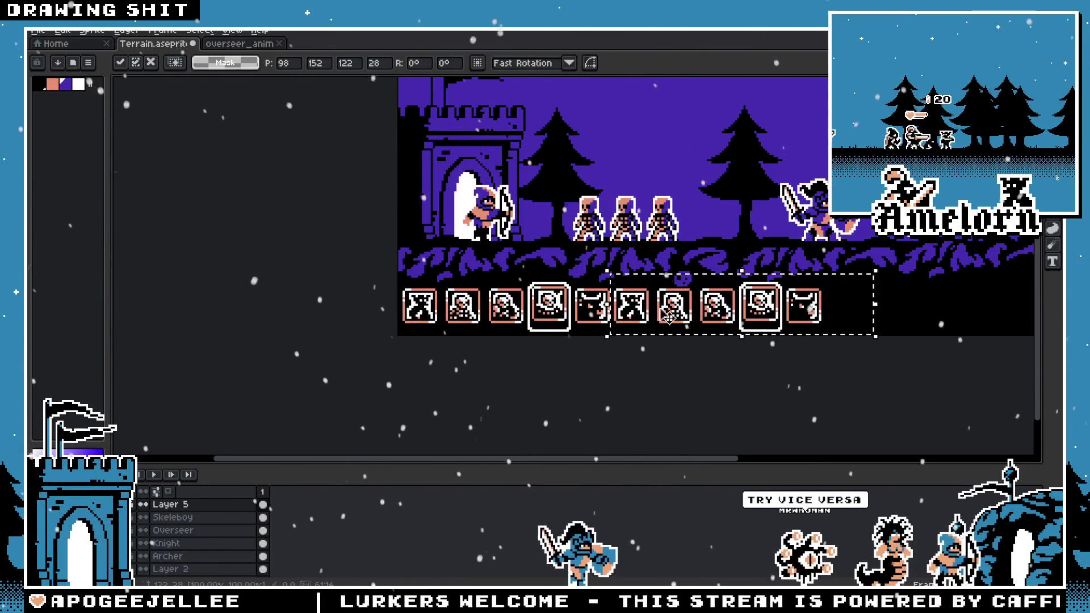
scroll(636, 312, "up", 3)
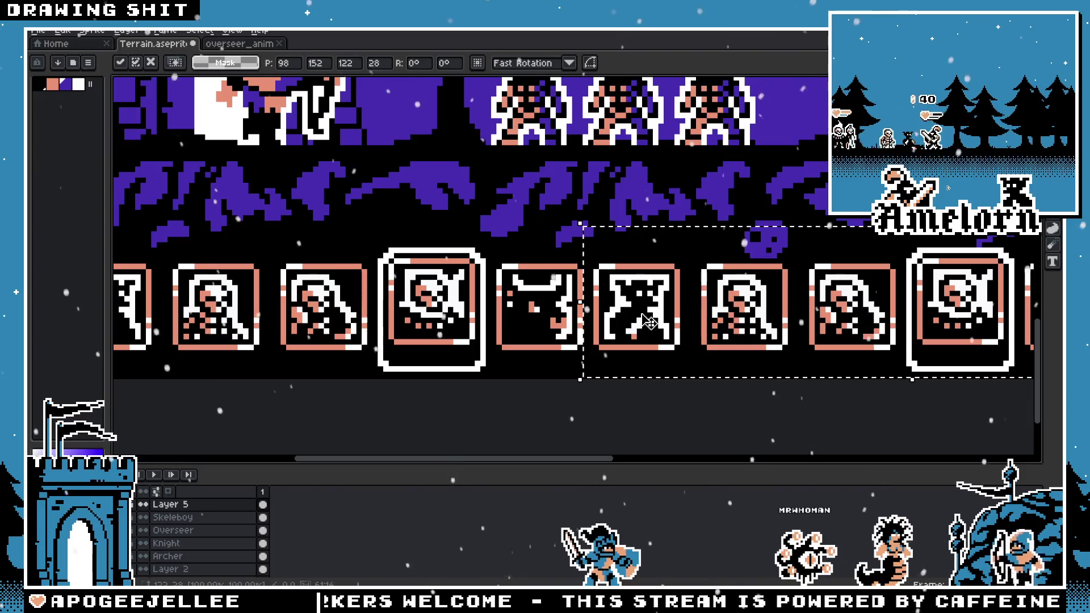
key("Right")
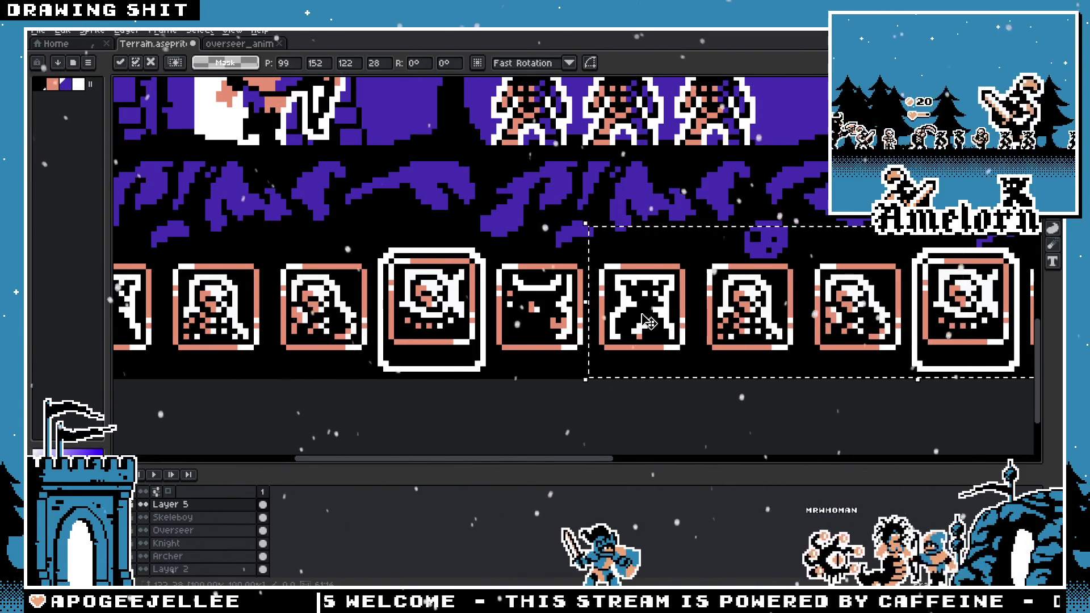
scroll(578, 278, "down", 2)
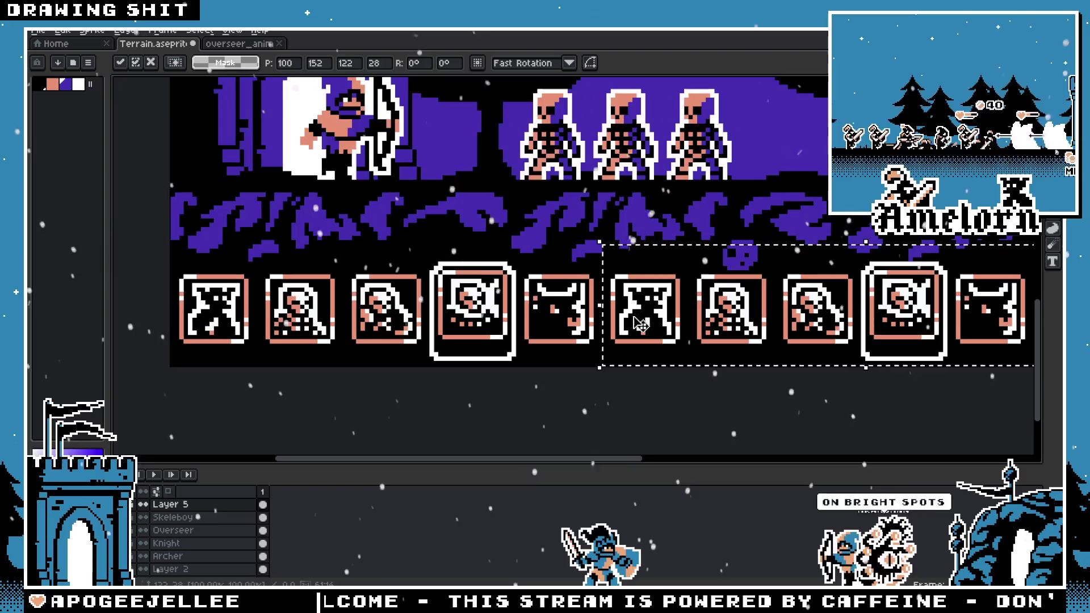
key("Return")
scroll(543, 254, "down", 1)
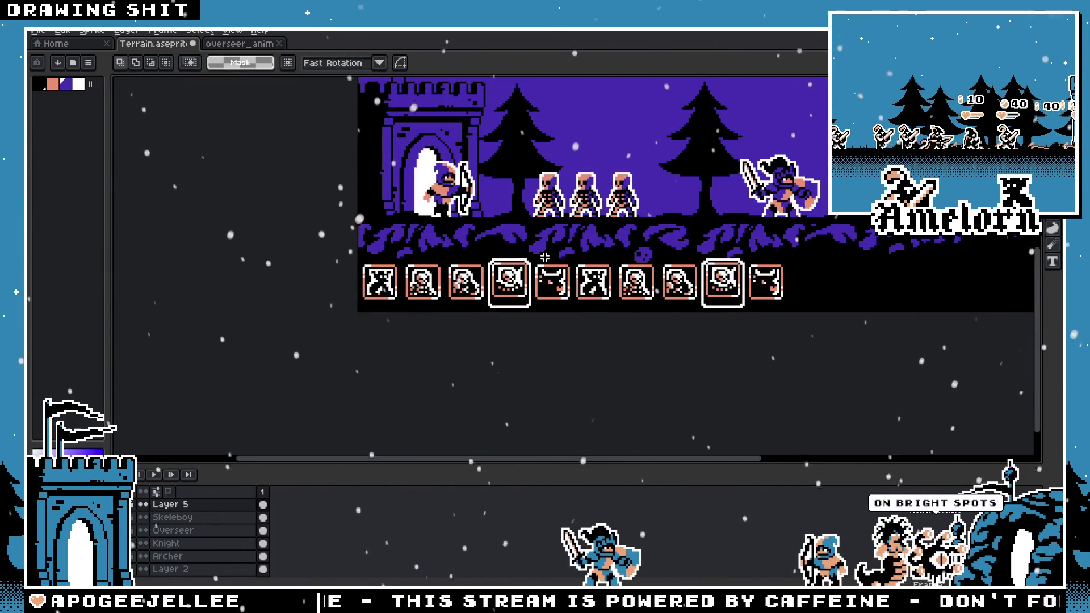
Step: Undo that paste, pan to the castle top, and paste the icon strip again at top right
key("ctrl+z")
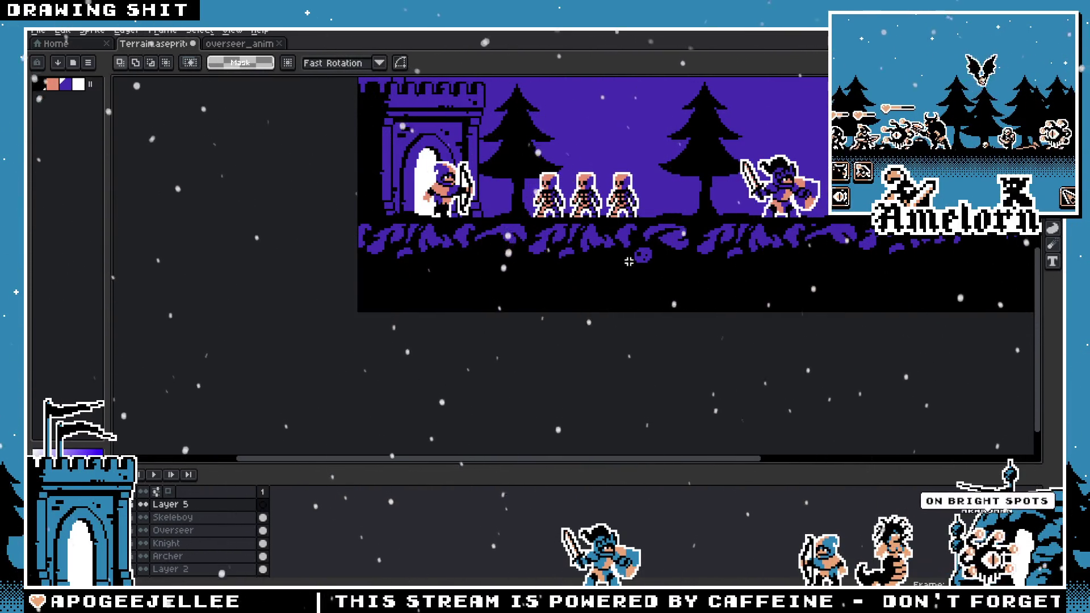
left_click_drag(627, 263, 563, 298)
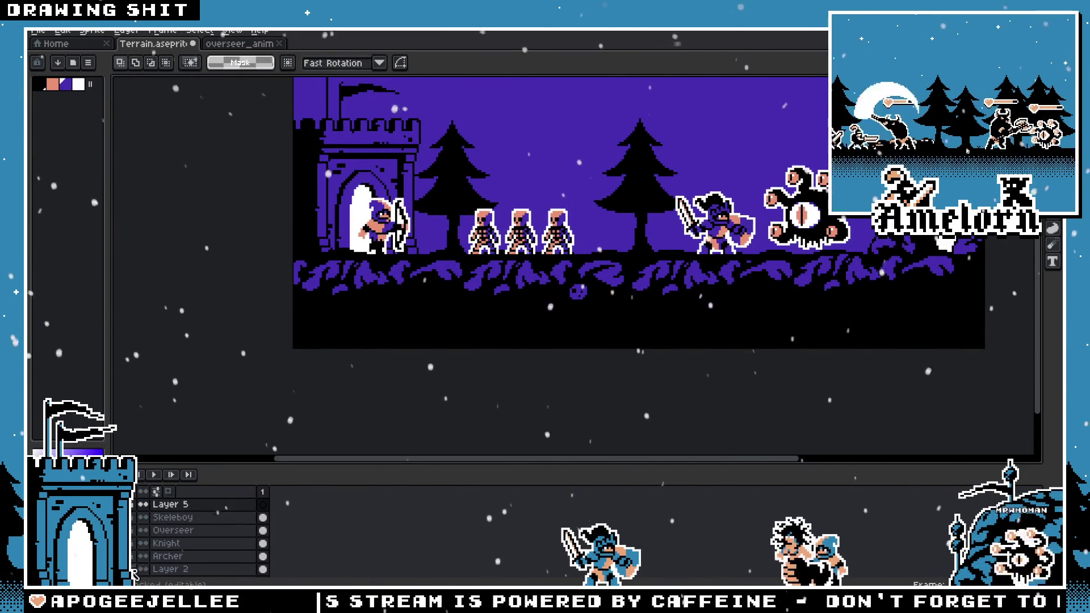
key("ctrl+v")
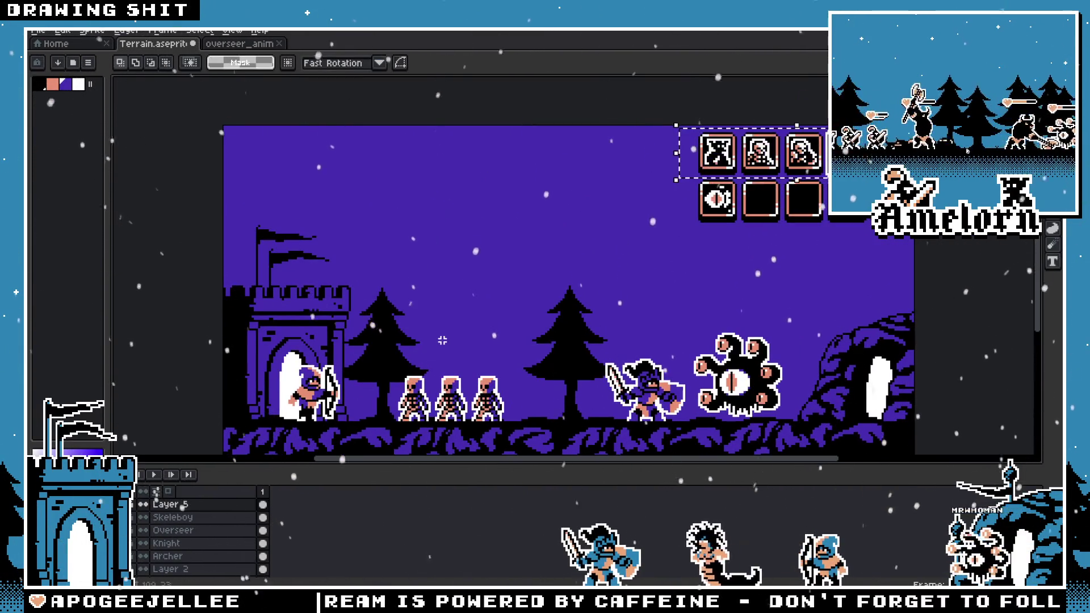
scroll(551, 250, "down", 1)
Step: On Layer 2, Magic Wand select the purple ground shapes, including the ! shape and right-hand shape
scroll(485, 320, "up", 5)
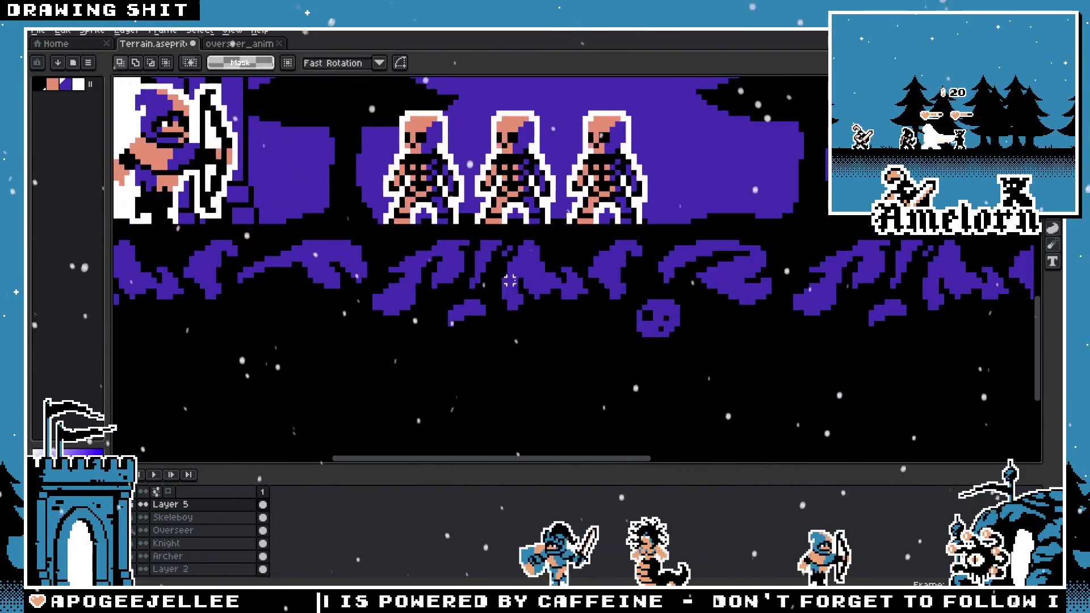
key("w")
scroll(947, 187, "down", 1)
left_click(173, 517)
left_click(165, 569)
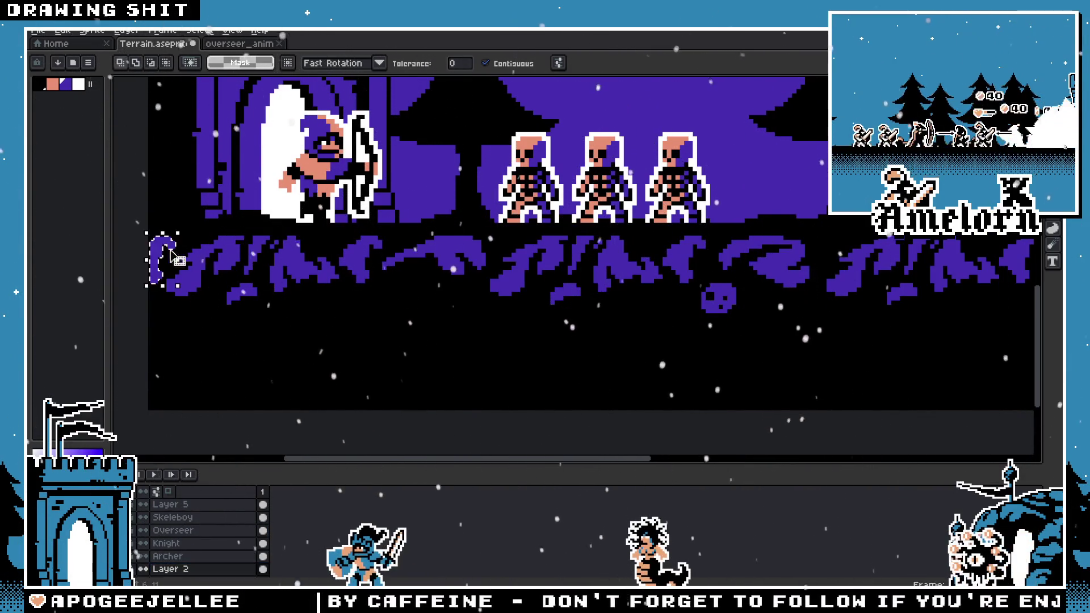
left_click(247, 290, "shift")
left_click(278, 245, "shift")
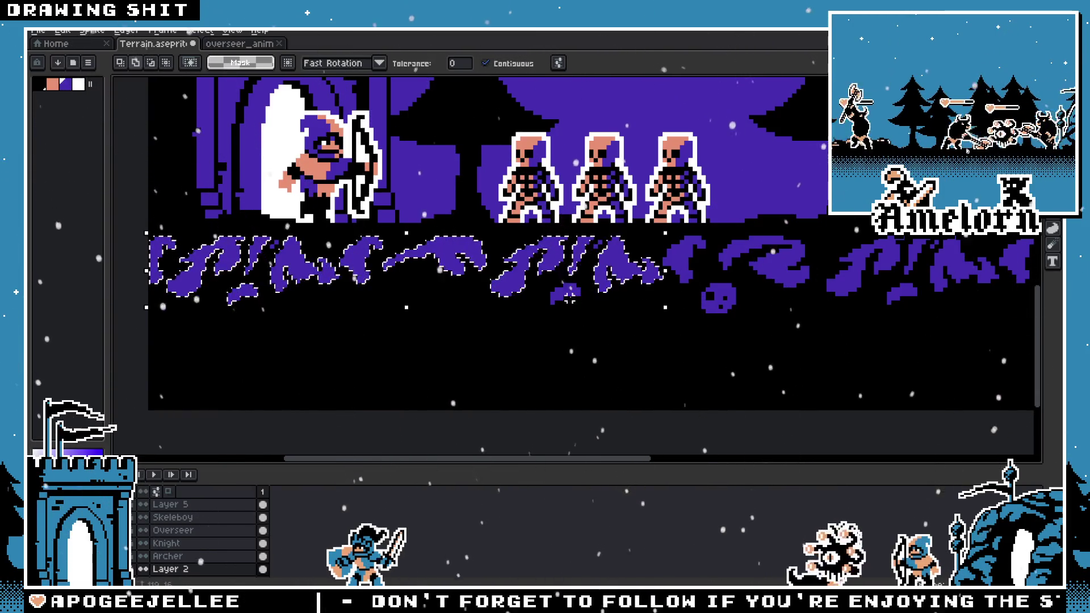
left_click(677, 256, "shift")
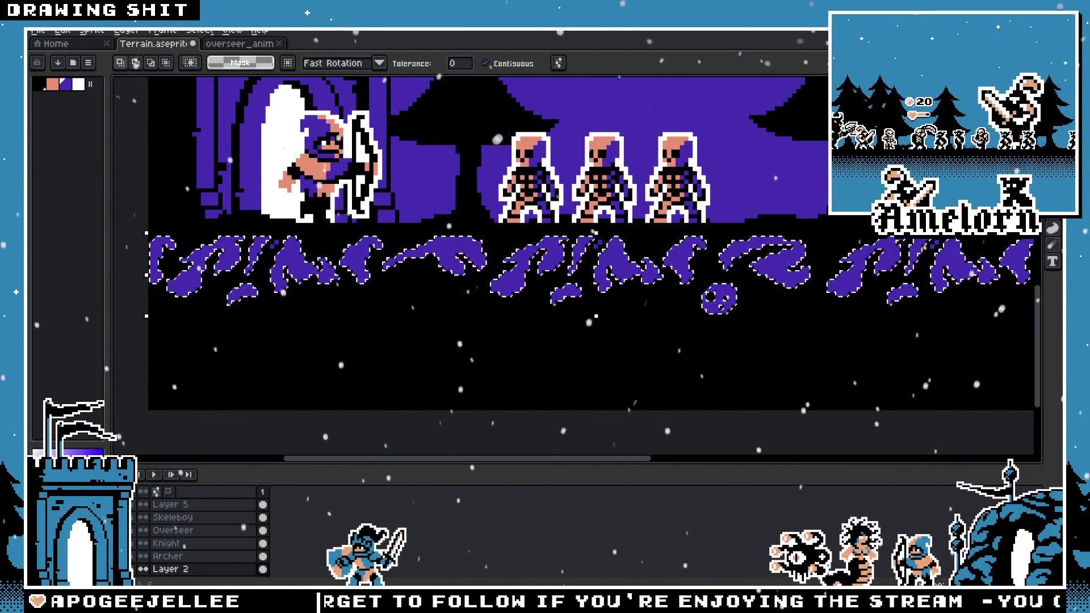
Step: Test Paint Bucket black fills on two purple ground shapes and undo both
key("g")
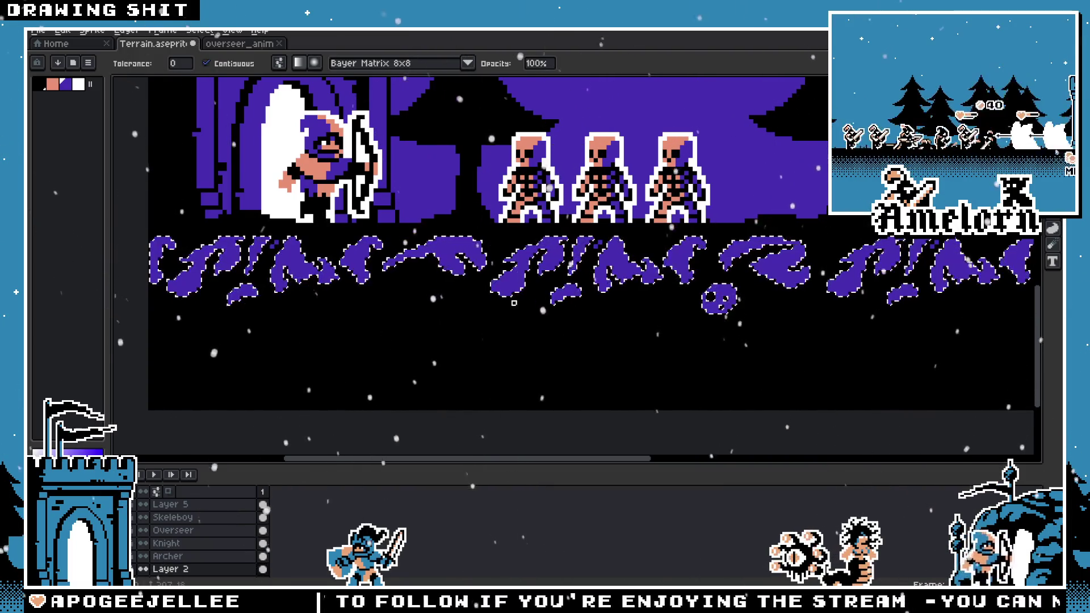
left_click(503, 245)
key("ctrl+z")
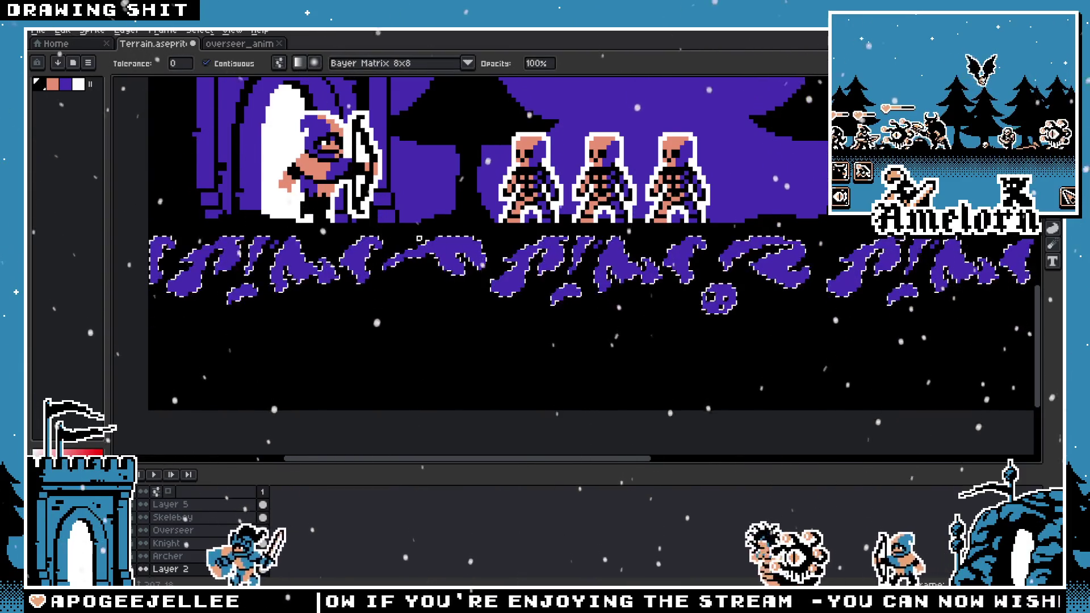
left_click(437, 258)
key("ctrl+z")
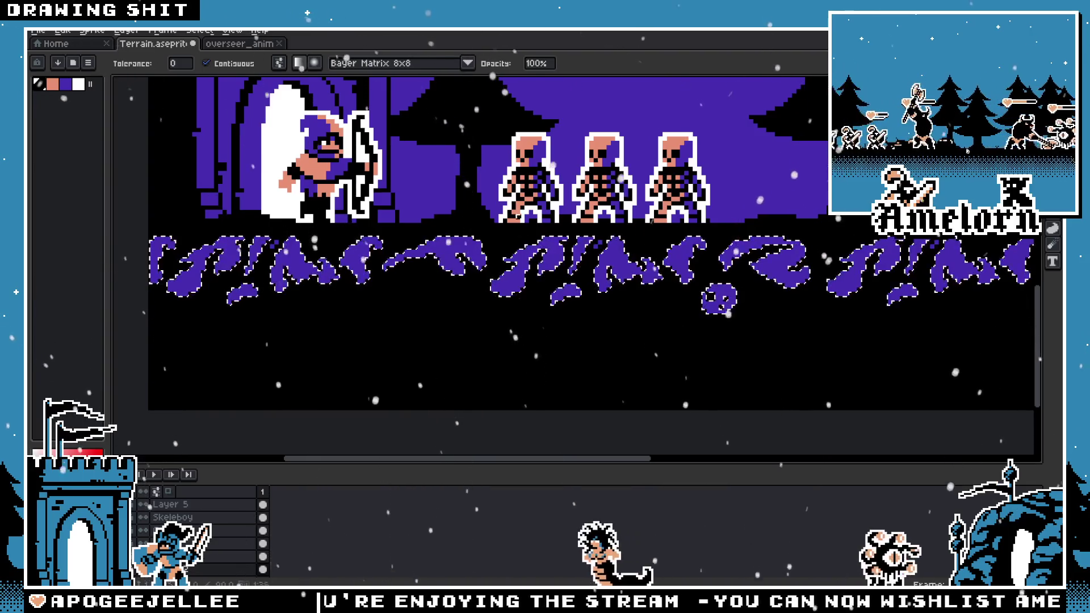
Step: Sample the ground purple as the fill colour and turn the bucket's Contiguous option off
key("v")
key("g")
scroll(562, 298, "down", 1)
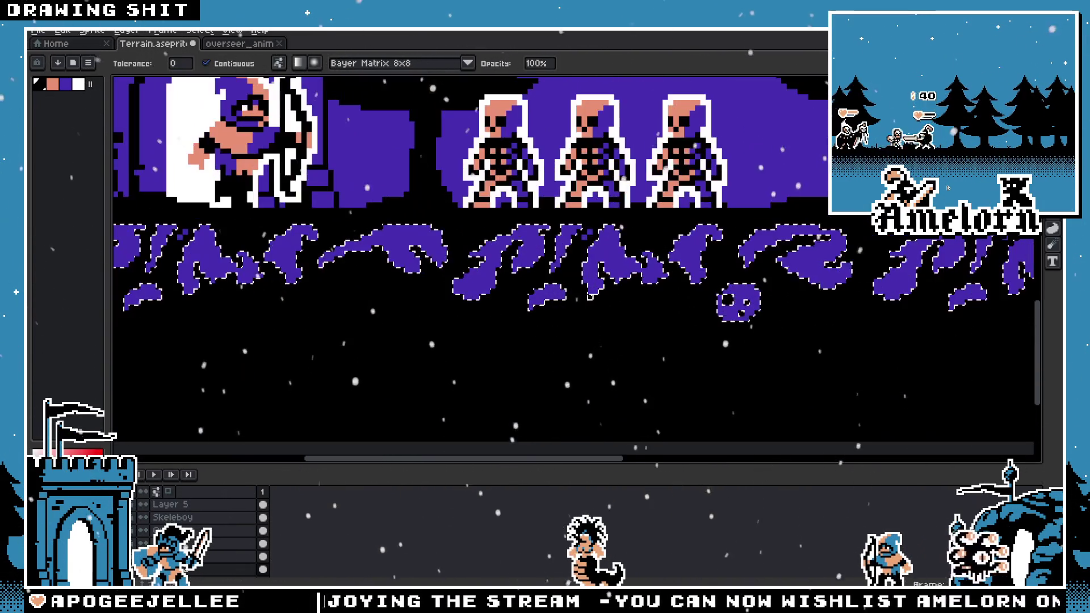
scroll(627, 256, "up", 1)
key("i")
key("g")
left_click(617, 242)
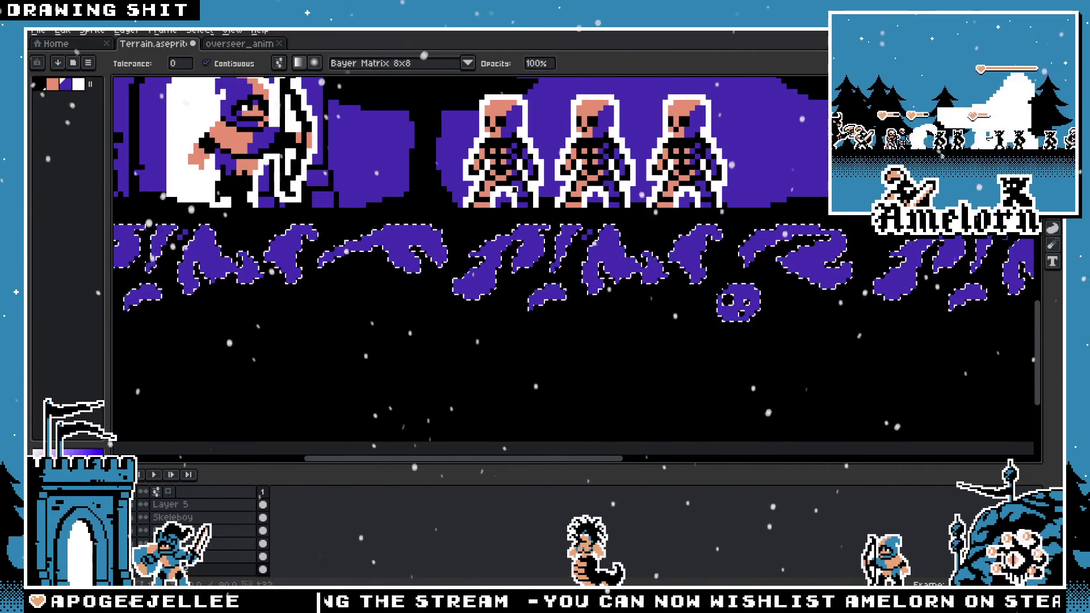
scroll(495, 271, "down", 1)
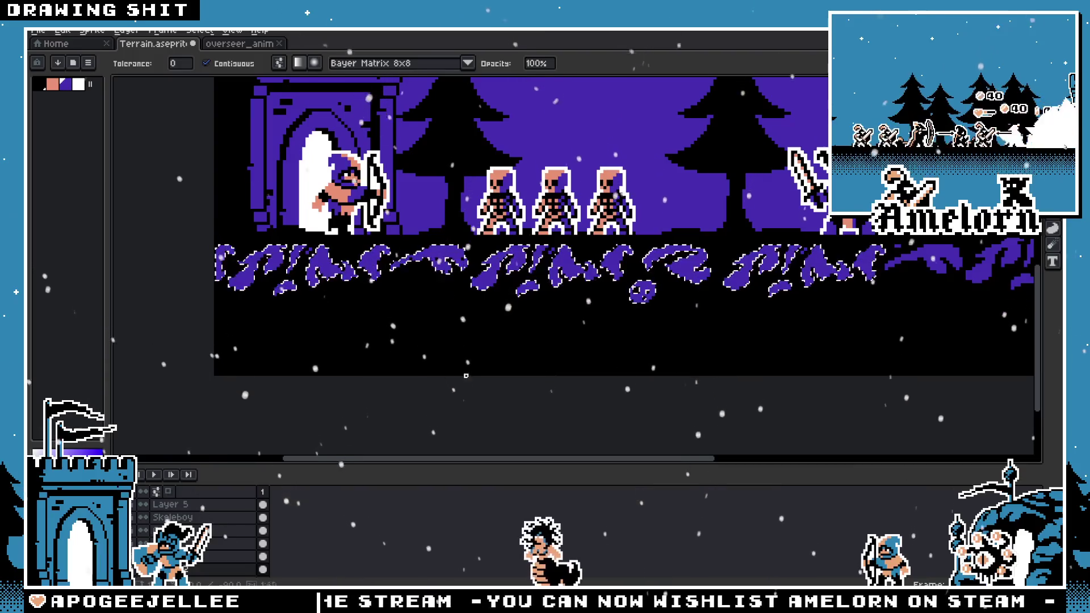
left_click(239, 64)
scroll(529, 286, "up", 1)
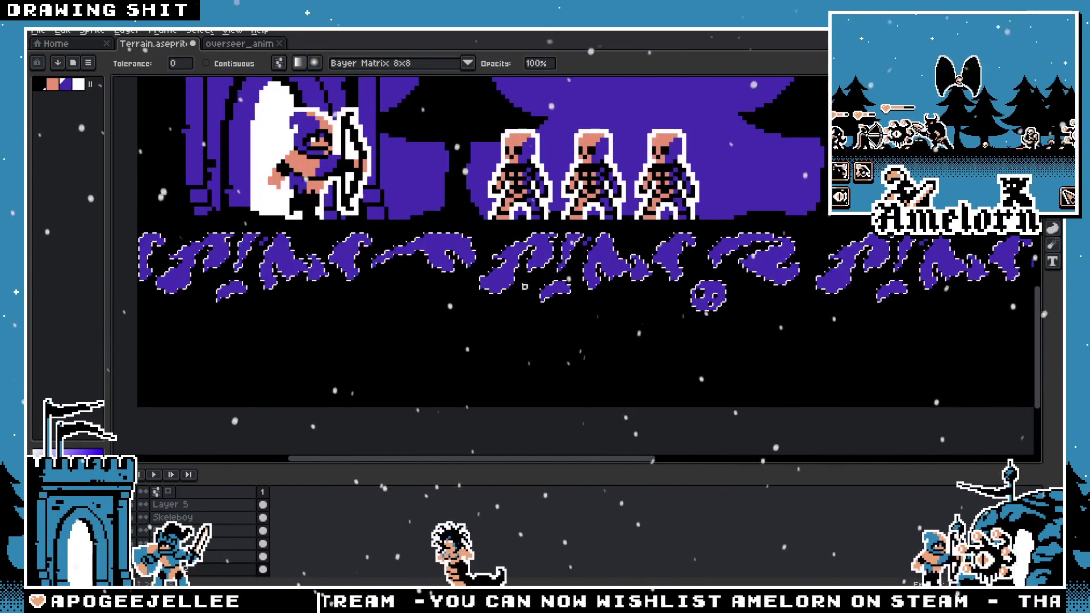
Step: Fill the selected ground shapes with the Bayer Matrix 8x8 purple-and-black dither and review it
key("f")
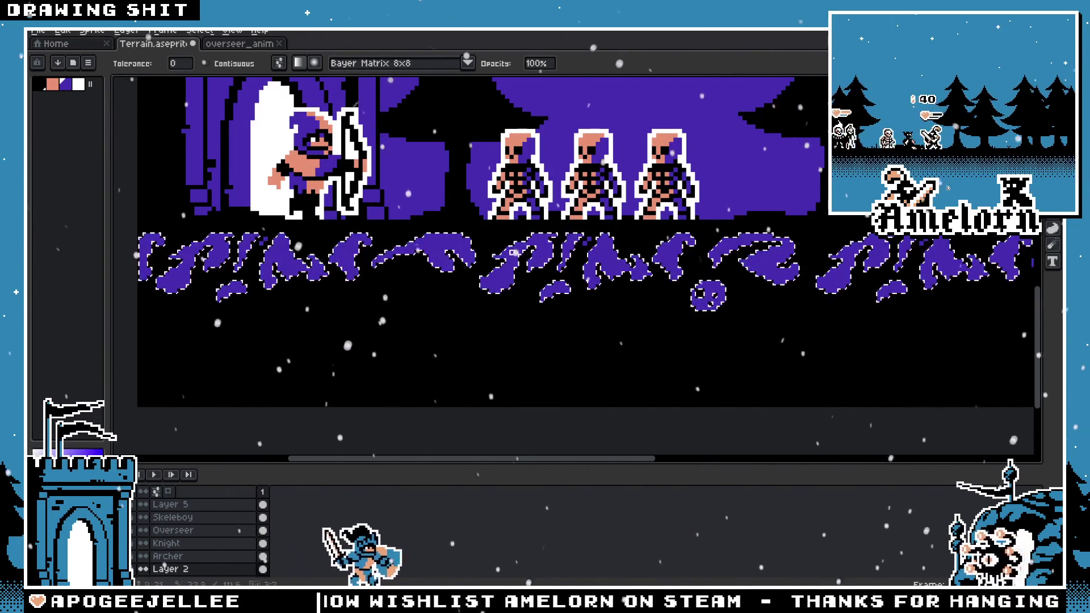
scroll(567, 255, "down", 3)
scroll(681, 198, "up", 2)
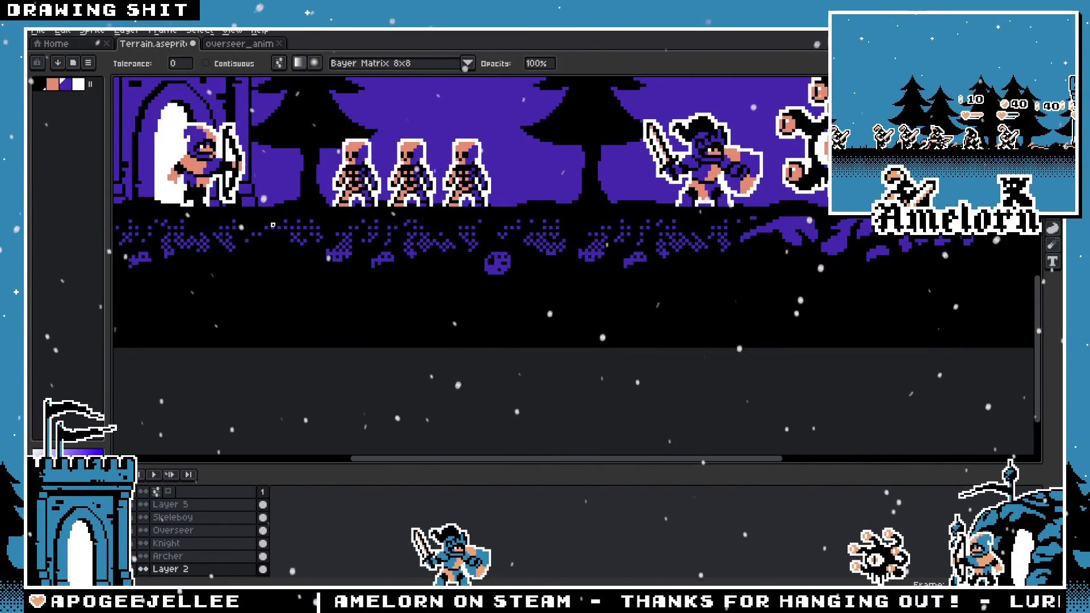
scroll(256, 227, "down", 6)
scroll(257, 227, "up", 4)
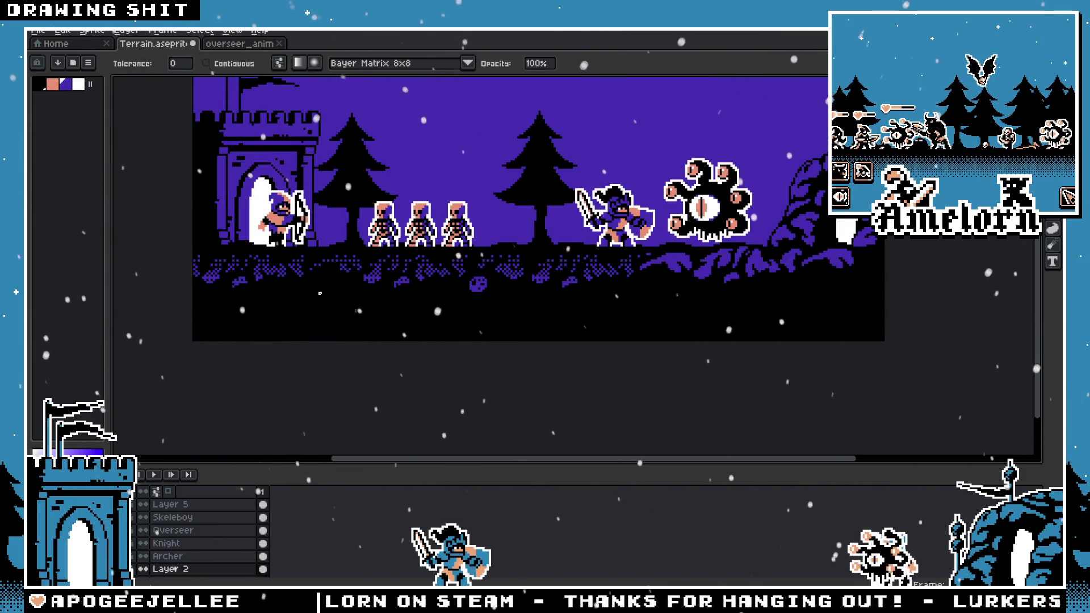
scroll(322, 294, "up", 2)
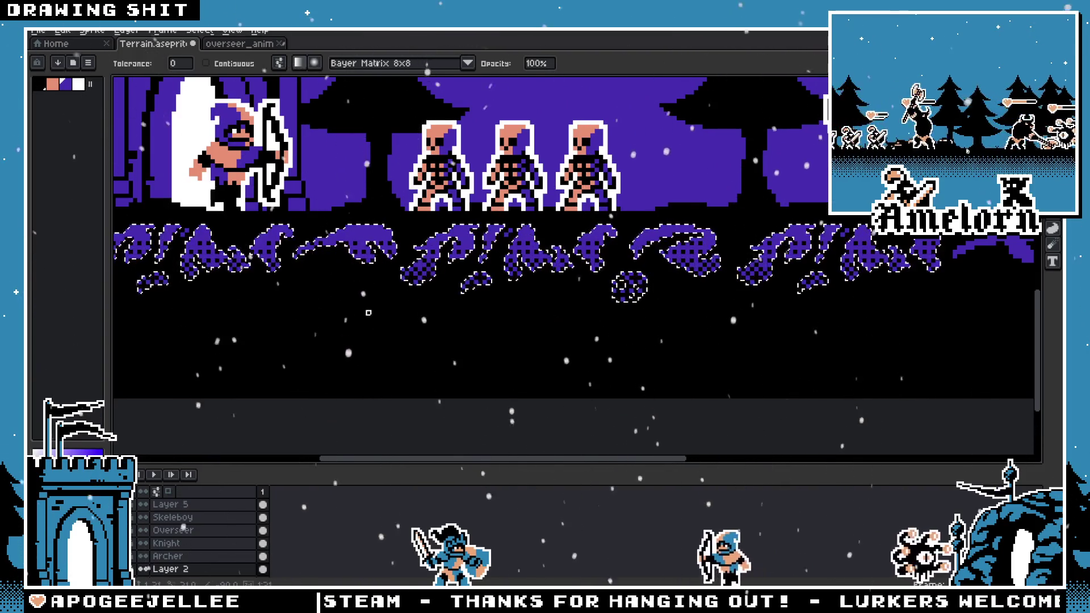
scroll(308, 330, "down", 3)
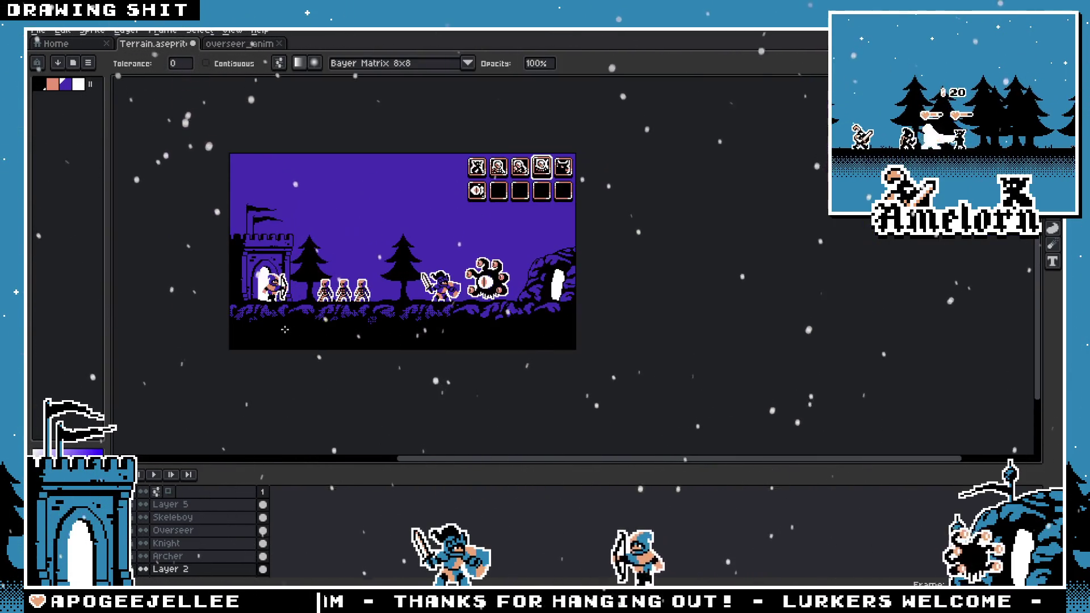
scroll(283, 328, "up", 2)
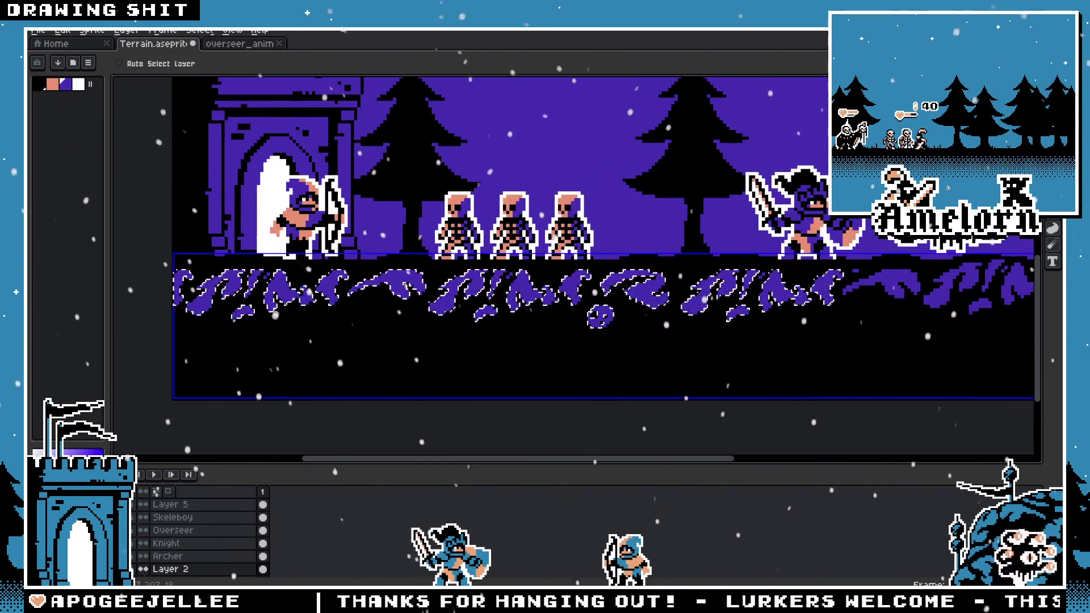
Step: Refill the selected ground foliage shapes with solid purple using the Paint Bucket
scroll(284, 328, "up", 1)
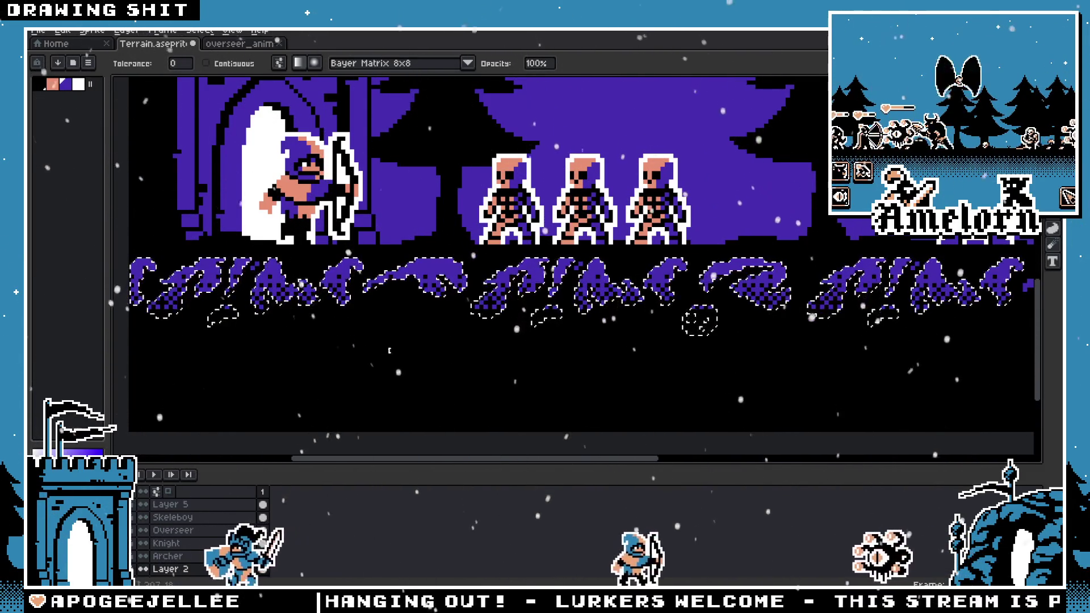
scroll(381, 345, "down", 3)
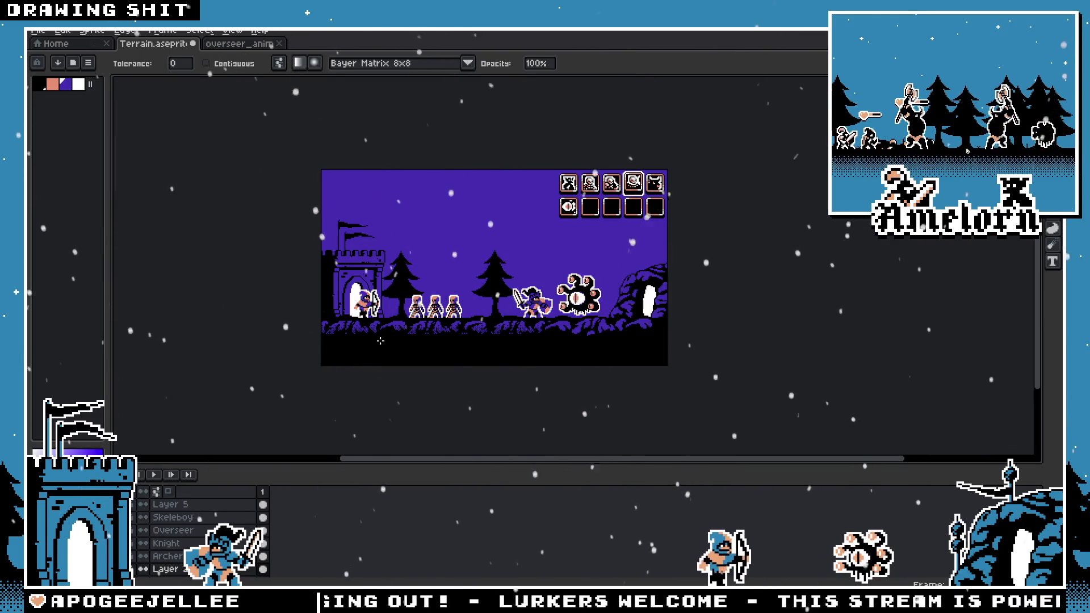
scroll(380, 340, "up", 3)
key("v")
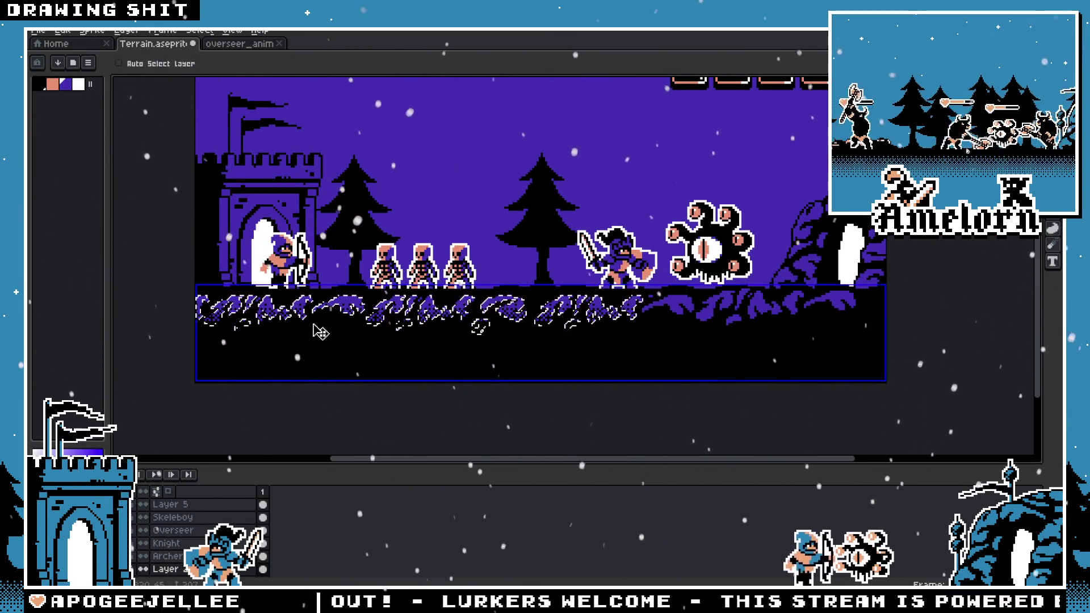
scroll(315, 324, "up", 1)
key("g")
scroll(369, 318, "left", 3)
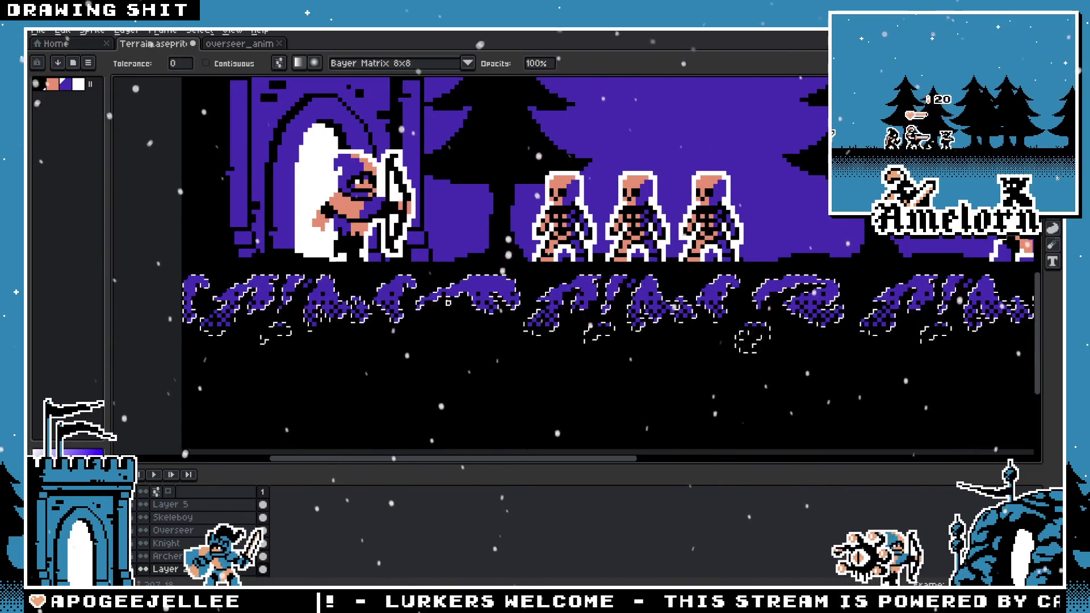
left_click(388, 299)
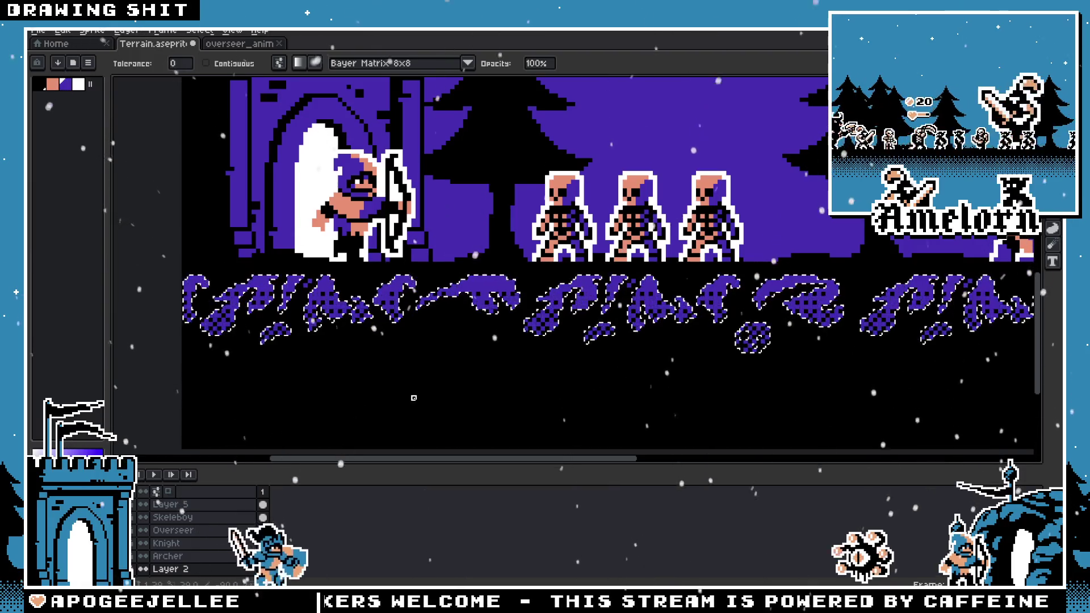
Step: Drag a short Bayer 8x8 dithered gradient across the foliage, then deselect to review it
left_click_drag(396, 333, 392, 323)
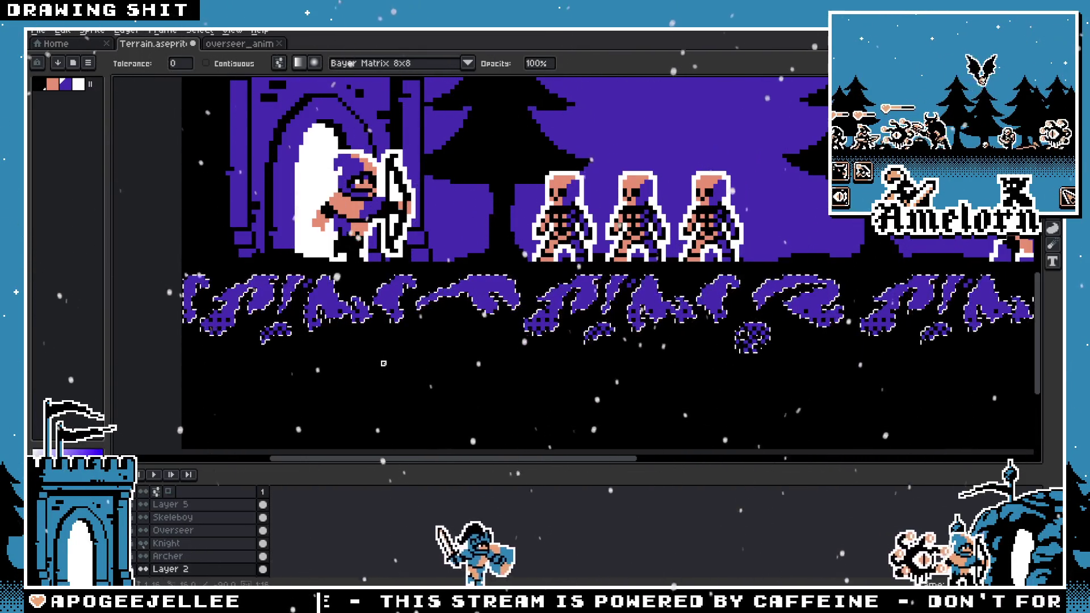
key("ctrl+d")
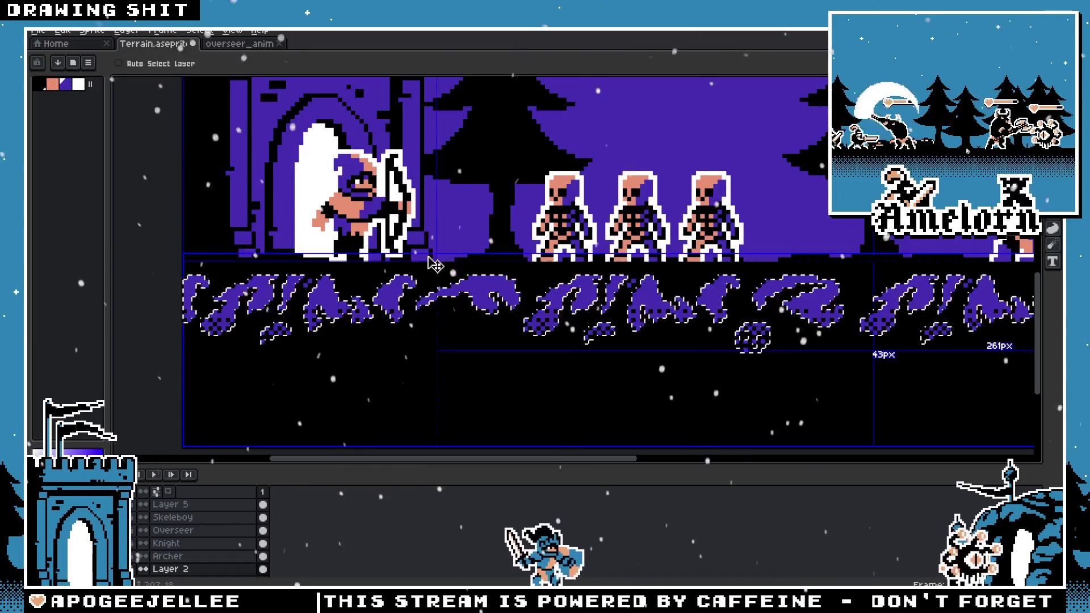
scroll(391, 339, "down", 4)
scroll(392, 339, "up", 2)
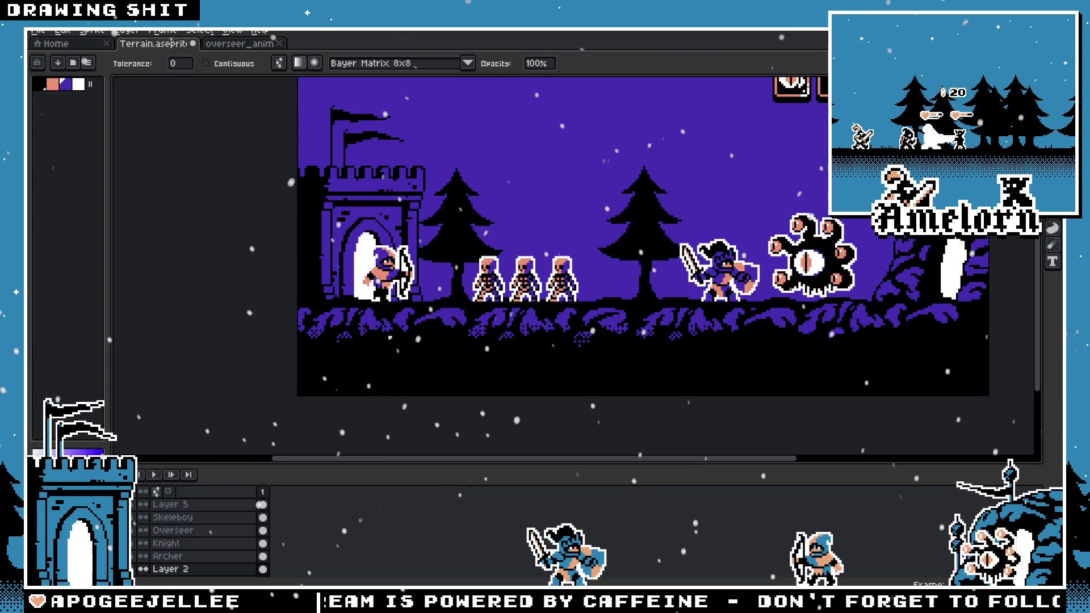
Step: Bucket-fill the selected foliage back to solid purple and deselect it
scroll(391, 338, "up", 1)
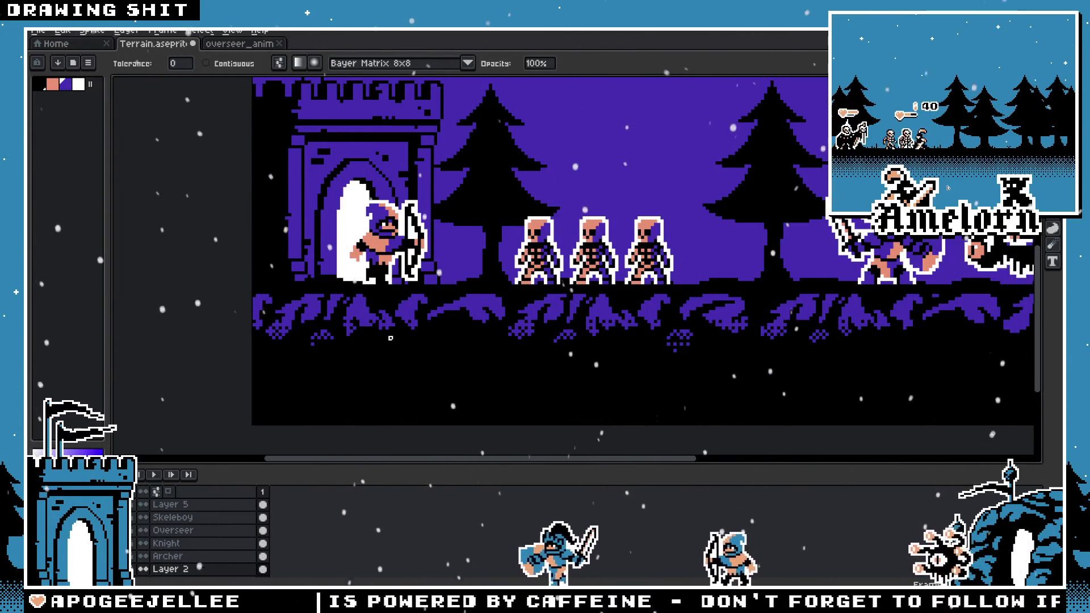
key("v")
scroll(397, 344, "up", 1)
key("g")
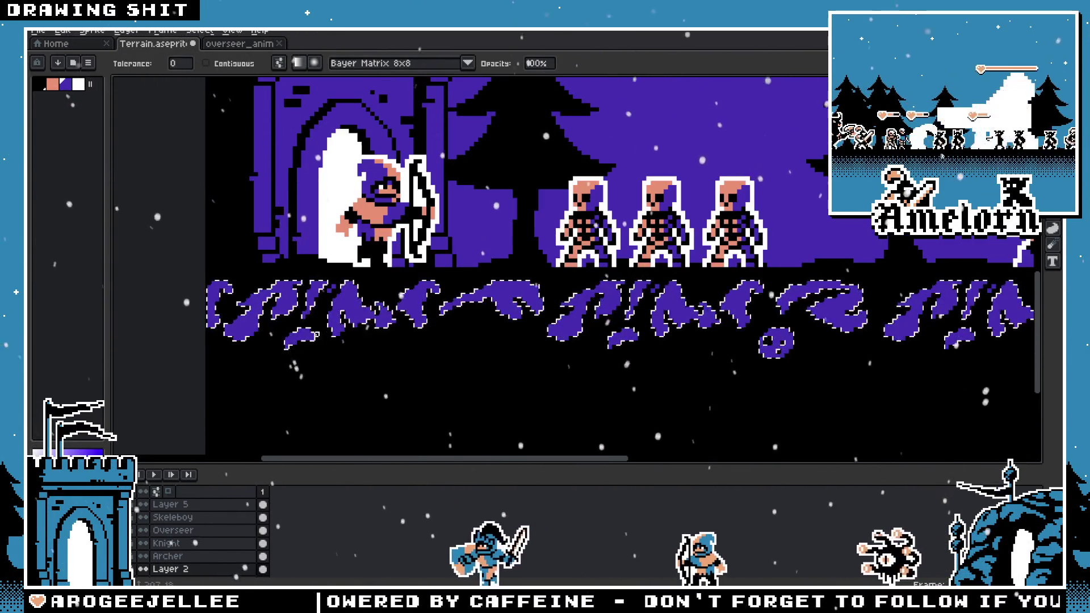
left_click(311, 346)
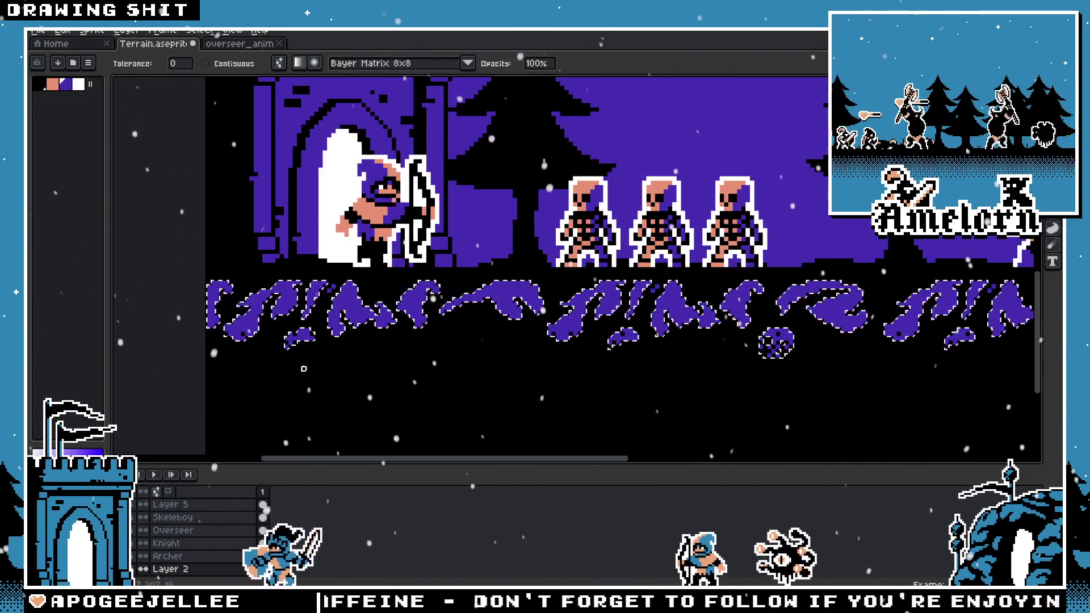
key("ctrl+d")
scroll(319, 355, "down", 2)
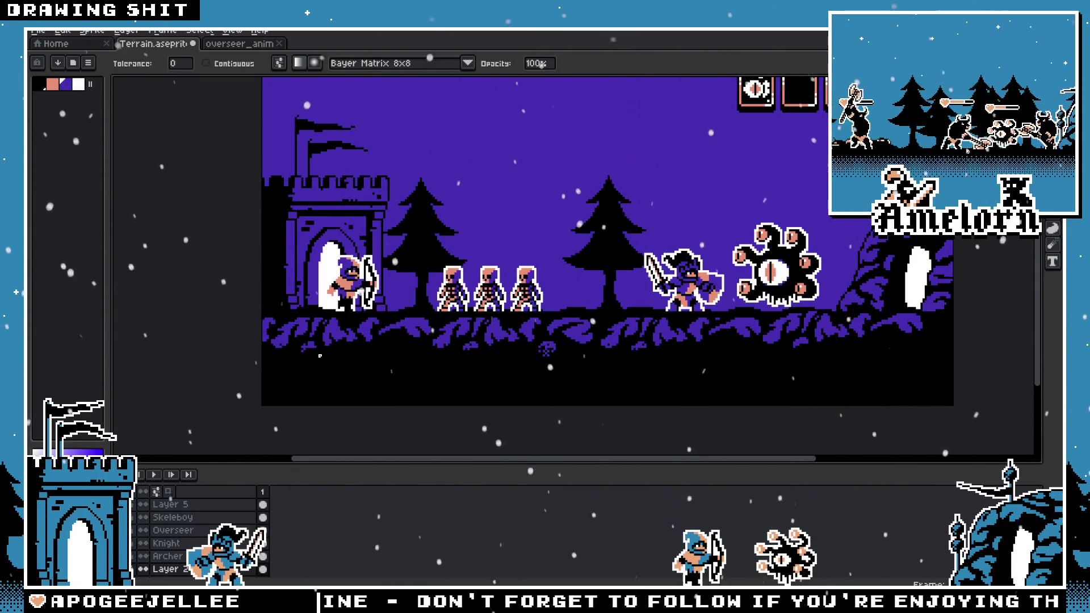
scroll(320, 356, "up", 1)
Step: Reselect the foliage and drag an upward Bayer 8x8 dithered gradient across it
key("v")
key("shift+g")
scroll(318, 356, "up", 2)
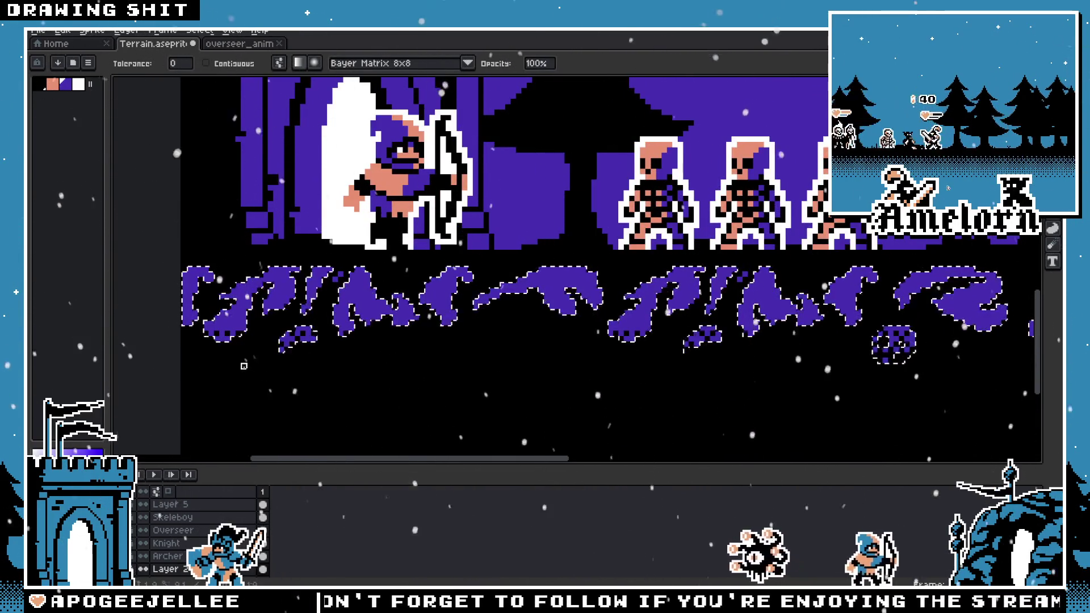
key("ctrl+d")
scroll(250, 379, "down", 3)
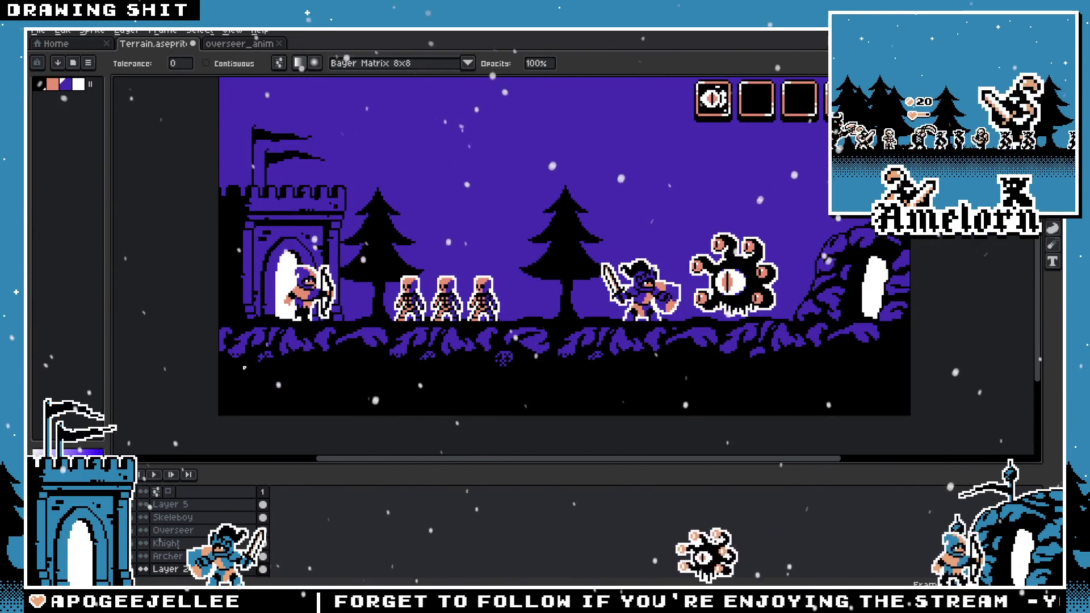
scroll(239, 355, "up", 2)
key("ctrl+shift+d")
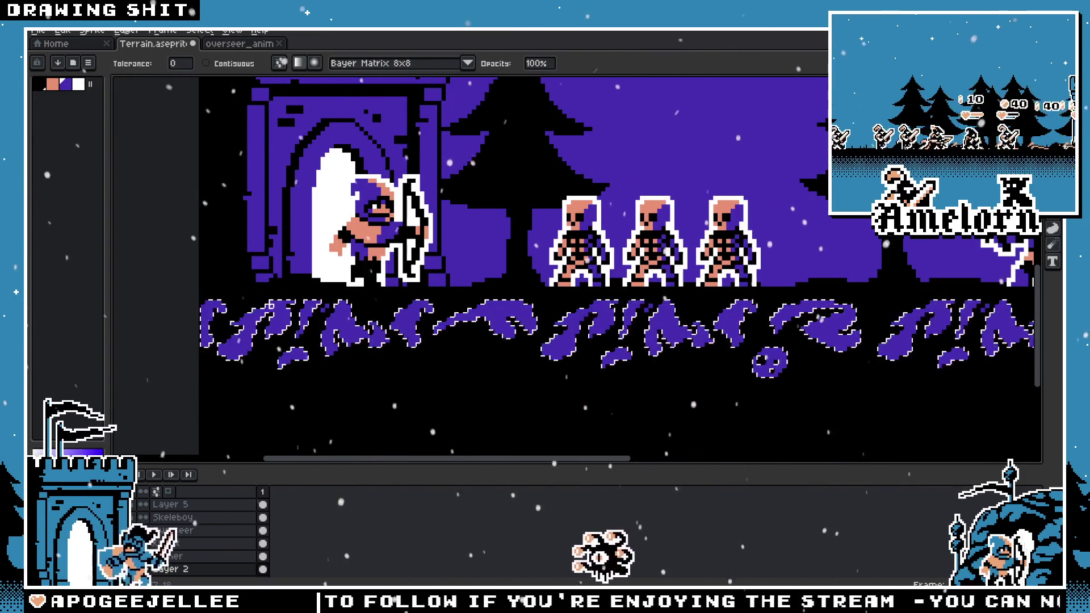
scroll(285, 415, "down", 3)
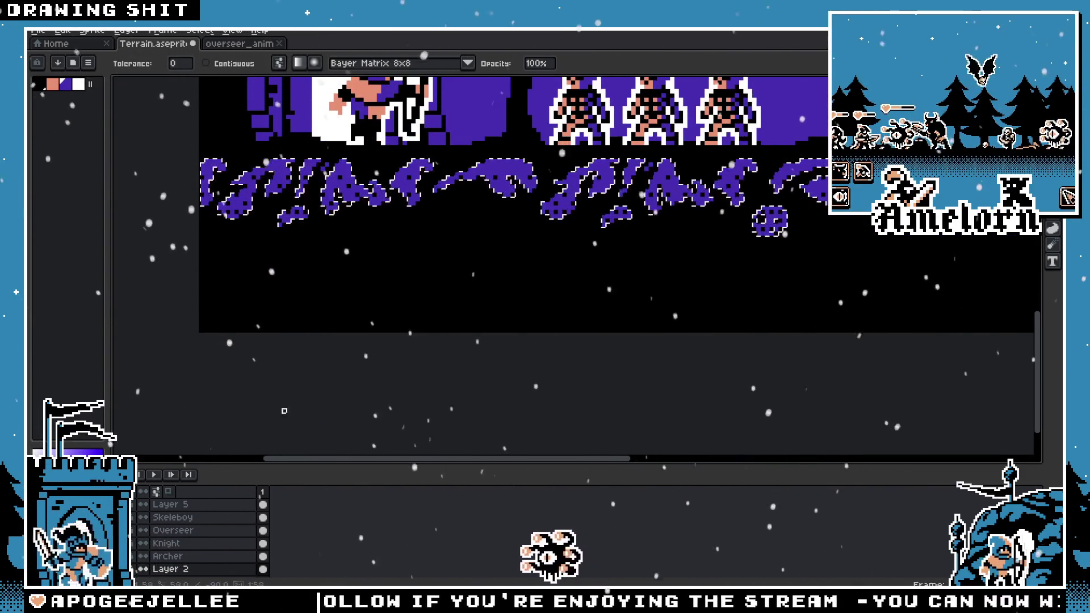
left_click_drag(284, 415, 288, 251)
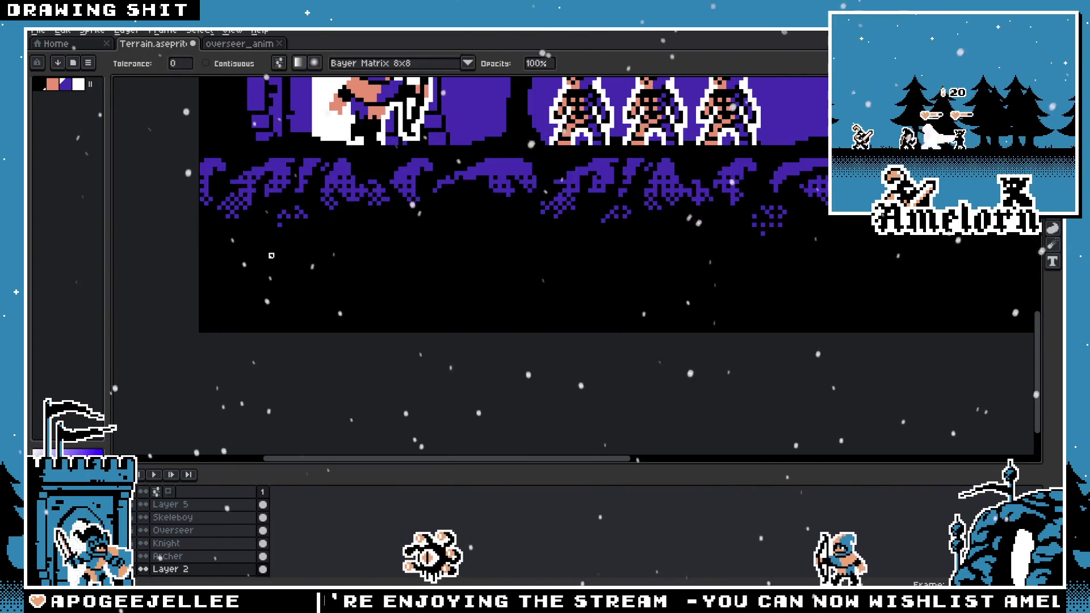
scroll(271, 256, "up", 2)
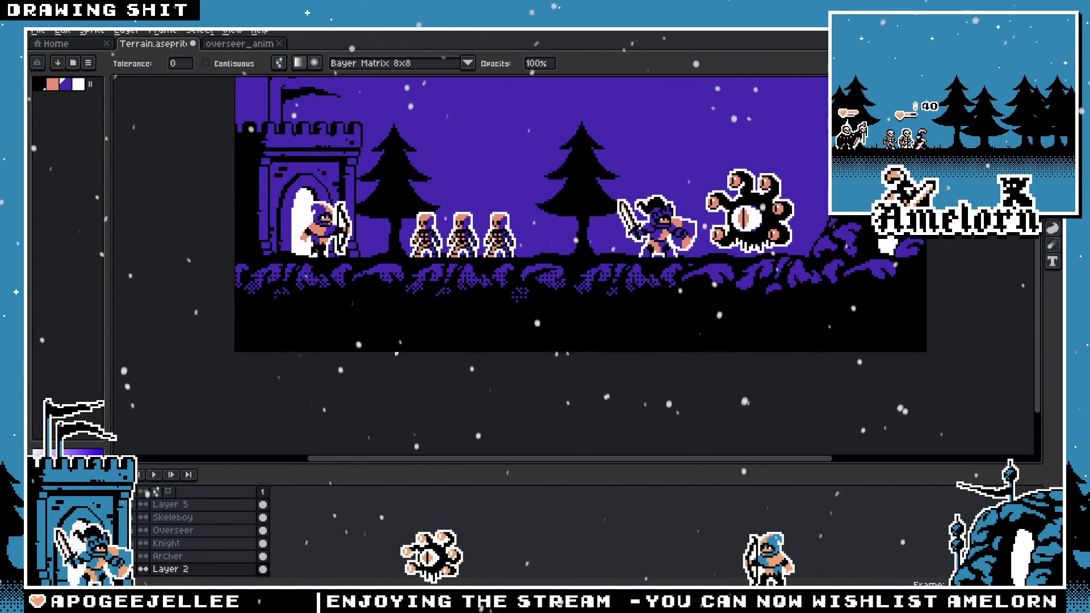
scroll(379, 332, "up", 1)
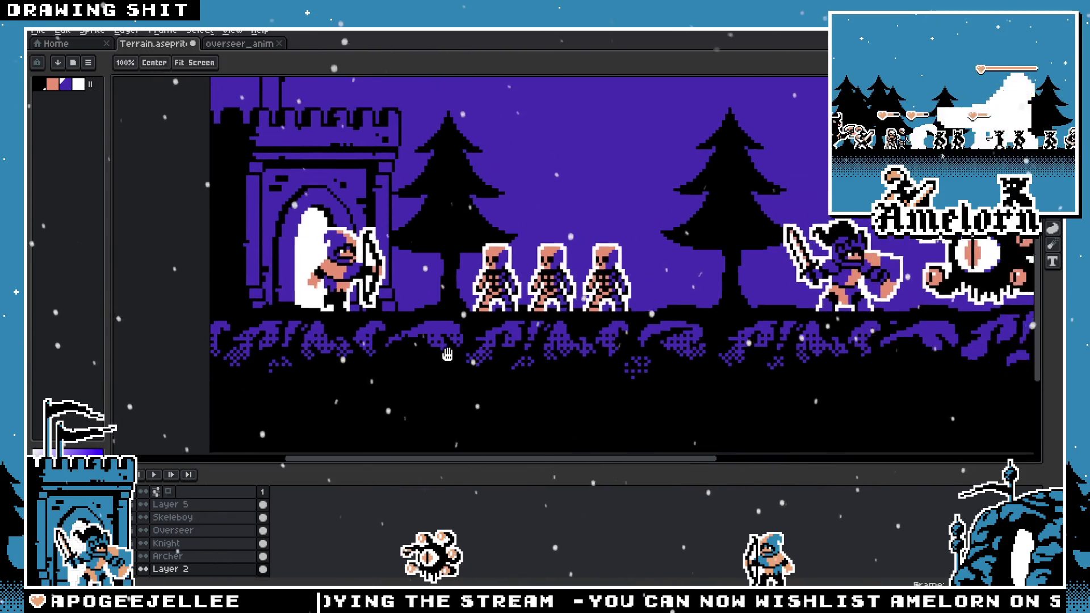
Step: Drag a dithered fade to black across the selected foliage and deselect to check it
scroll(612, 367, "down", 1)
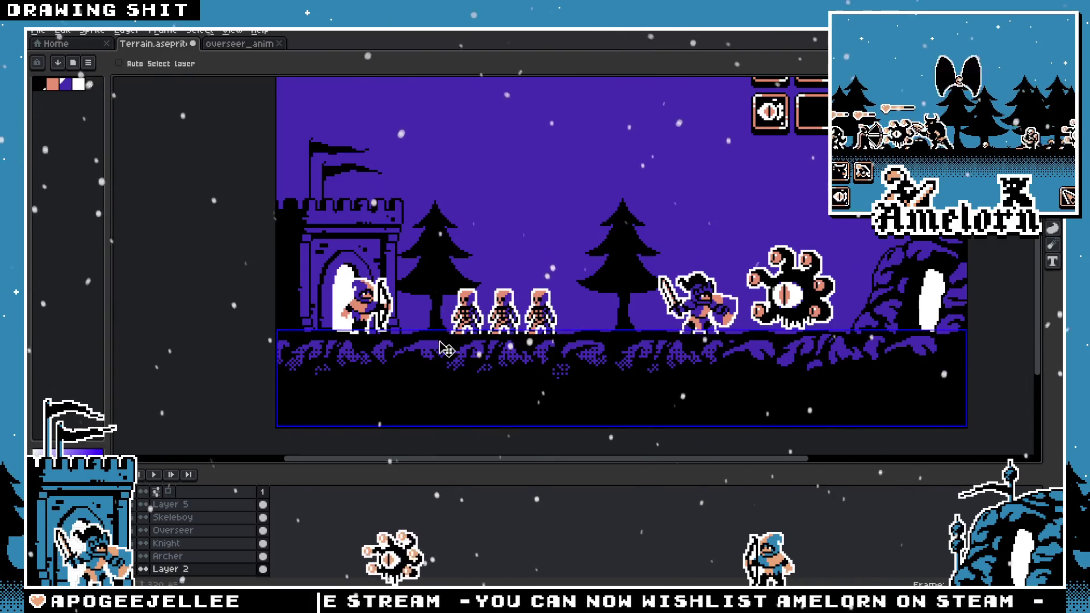
scroll(560, 355, "up", 2)
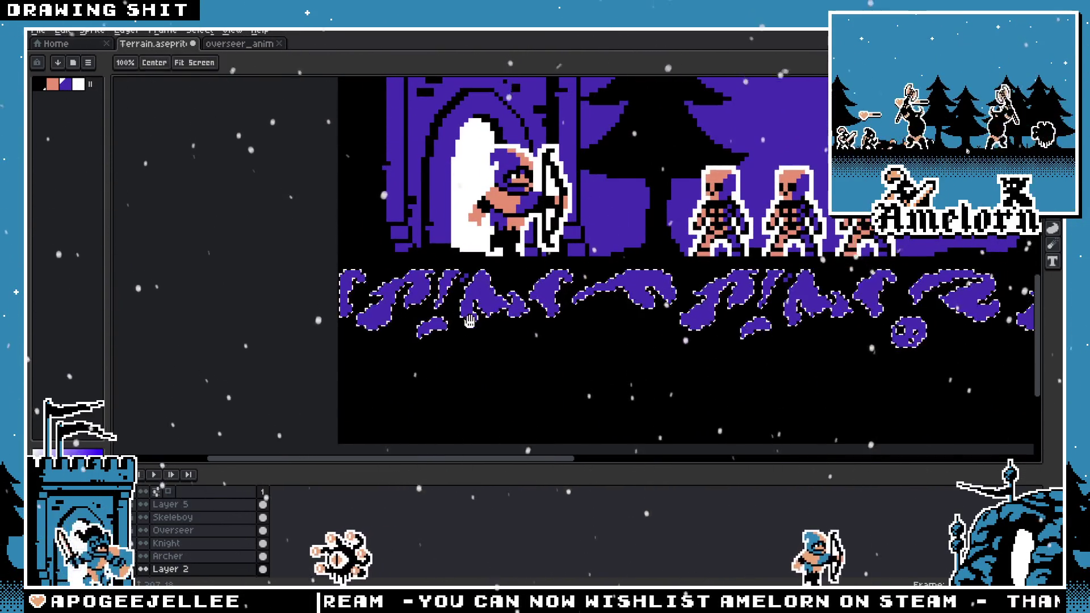
scroll(651, 239, "up", 1)
left_click_drag(296, 272, 287, 314)
key("ctrl+d")
scroll(382, 332, "down", 1)
scroll(329, 295, "up", 2)
Step: Undo back to the foliage selection and deselect again to preview the shading
key("ctrl+z")
scroll(330, 295, "up", 1)
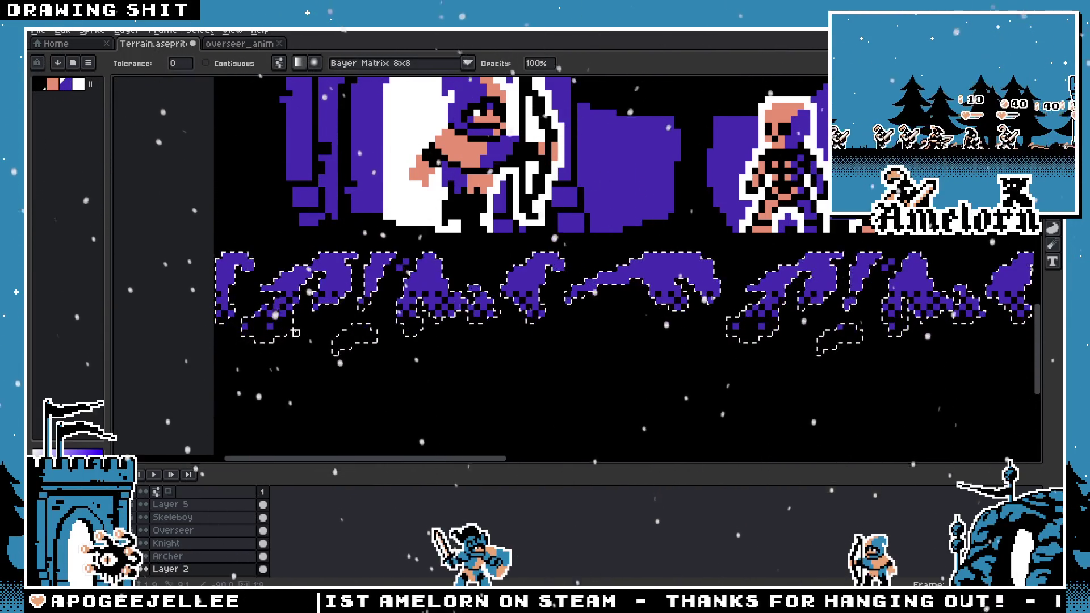
key("ctrl+d")
scroll(369, 311, "down", 3)
scroll(385, 311, "up", 2)
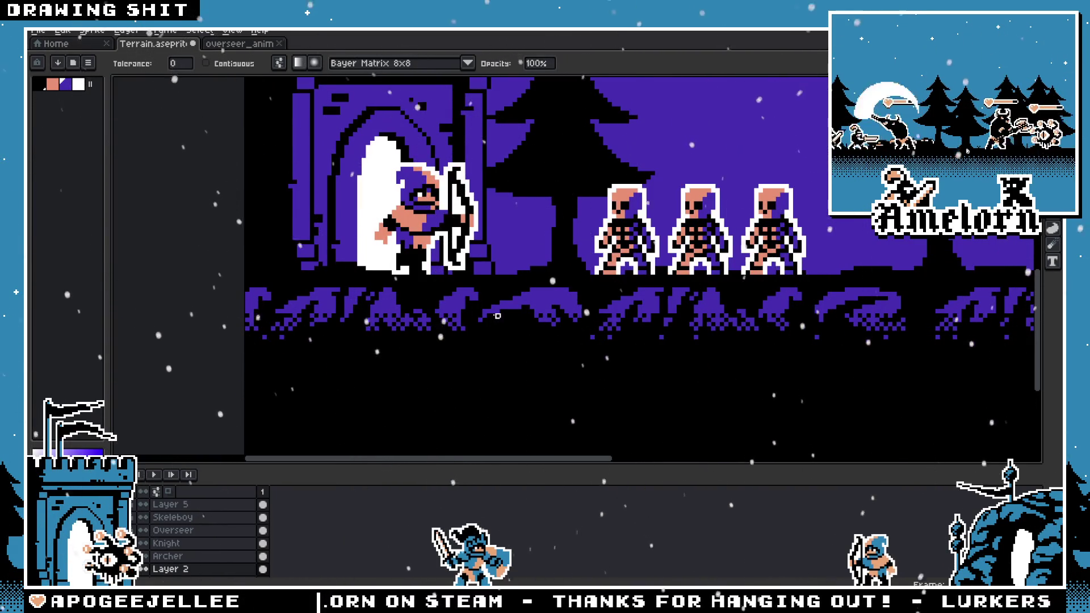
Step: Magic-wand select all the purple foliage again, ready the Gradient tool, then deselect to review
left_click(420, 311)
scroll(398, 298, "up", 1)
key("v")
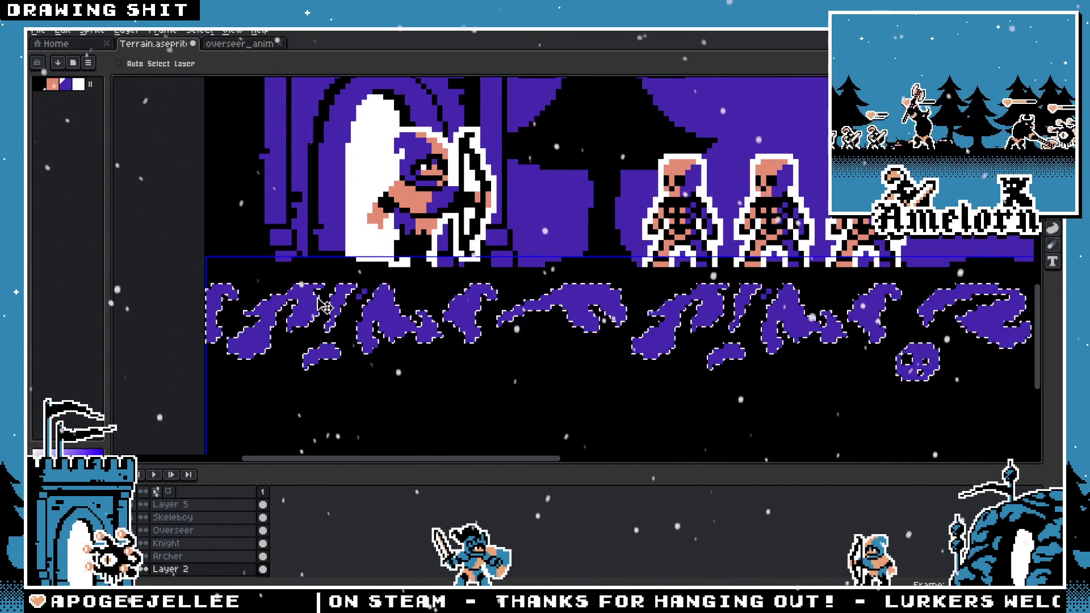
key("shift+g")
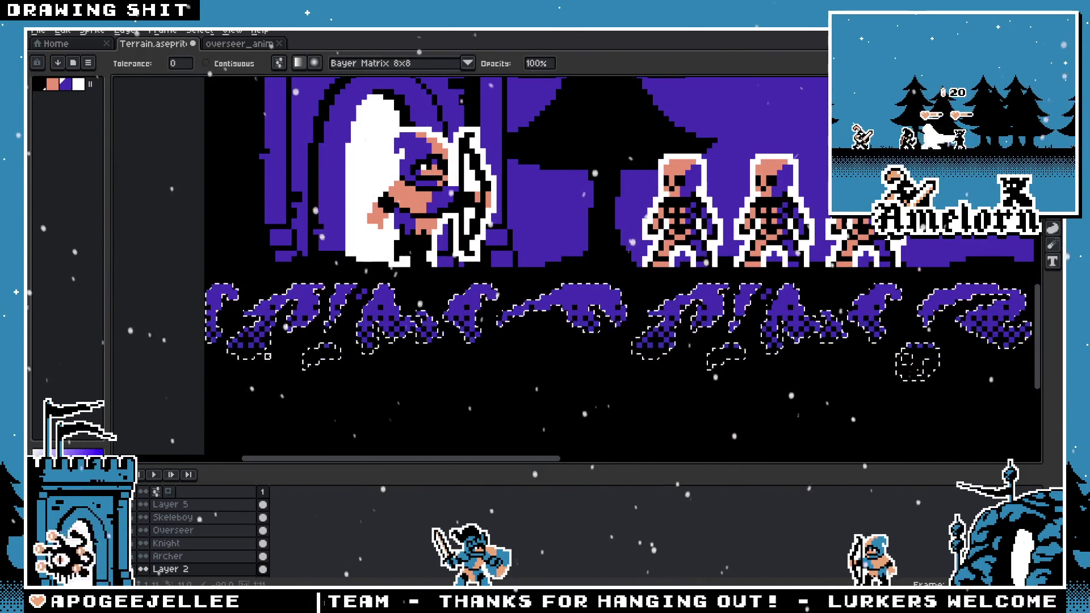
key("ctrl+d")
scroll(292, 358, "down", 3)
scroll(293, 355, "up", 2)
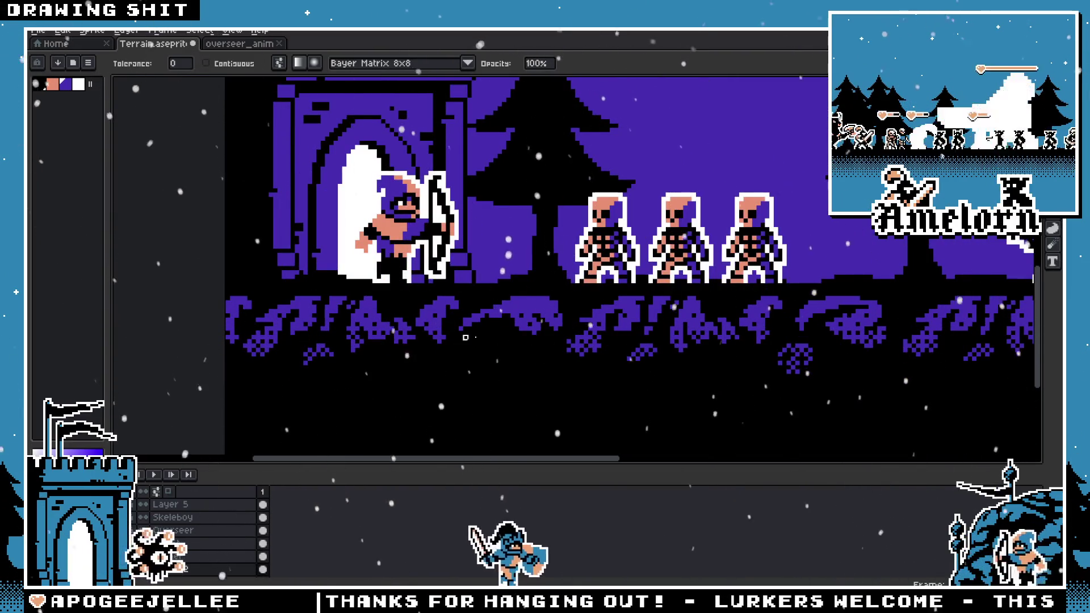
Step: Pan to the right side of the scene to review the dithered grass toward the cave
scroll(405, 352, "down", 1)
scroll(405, 352, "down", 2)
scroll(475, 368, "up", 2)
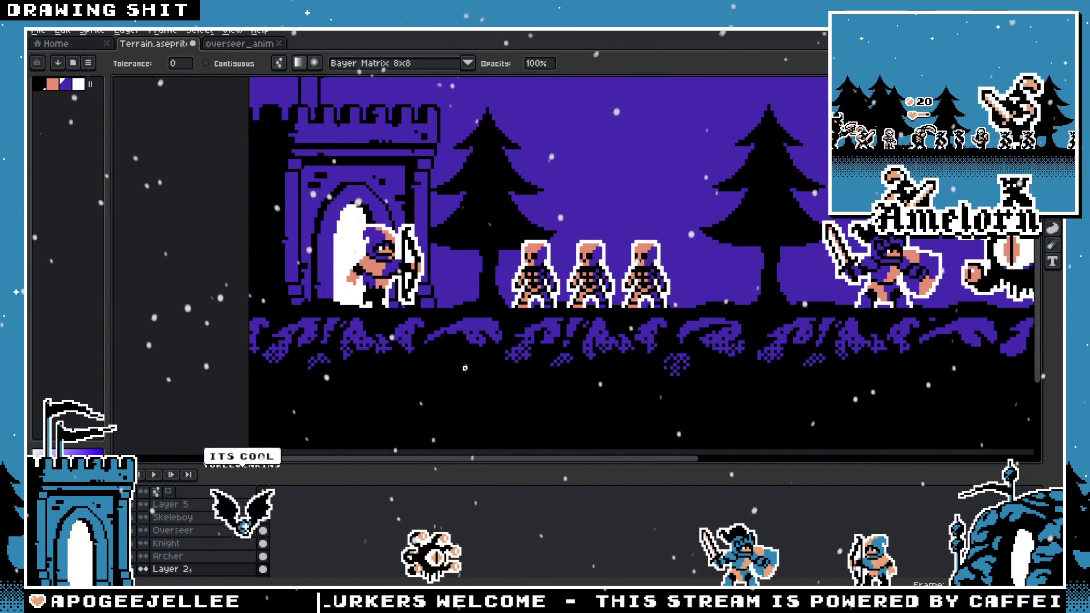
left_click_drag(474, 368, 510, 295)
mouse_move(721, 312)
left_mouse_down()
mouse_move(383, 347)
mouse_move(626, 357)
left_mouse_up()
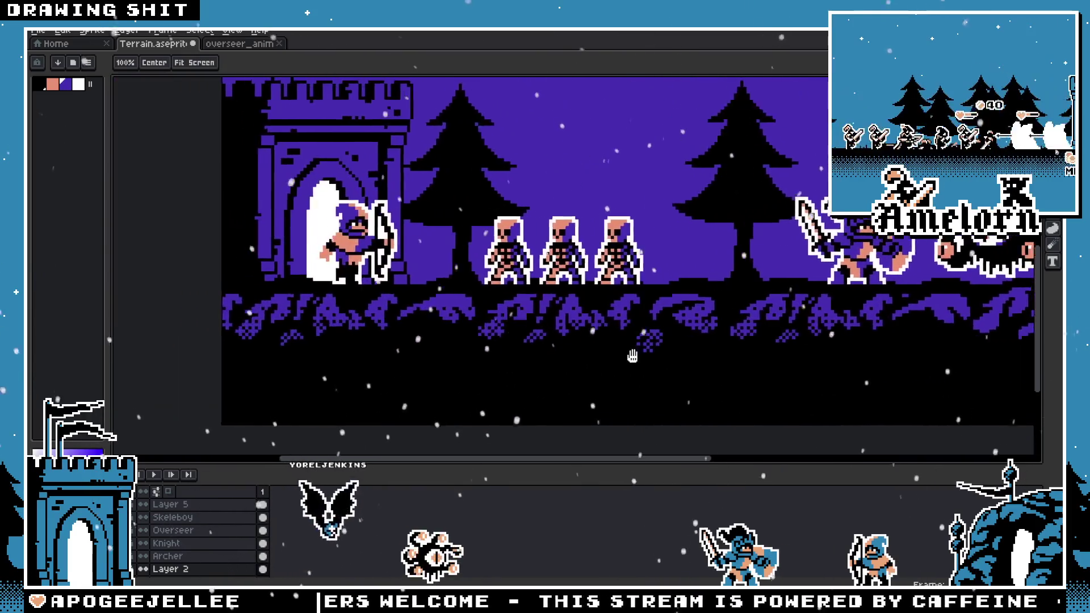
scroll(569, 321, "down", 2)
scroll(569, 321, "up", 1)
key("shift+g")
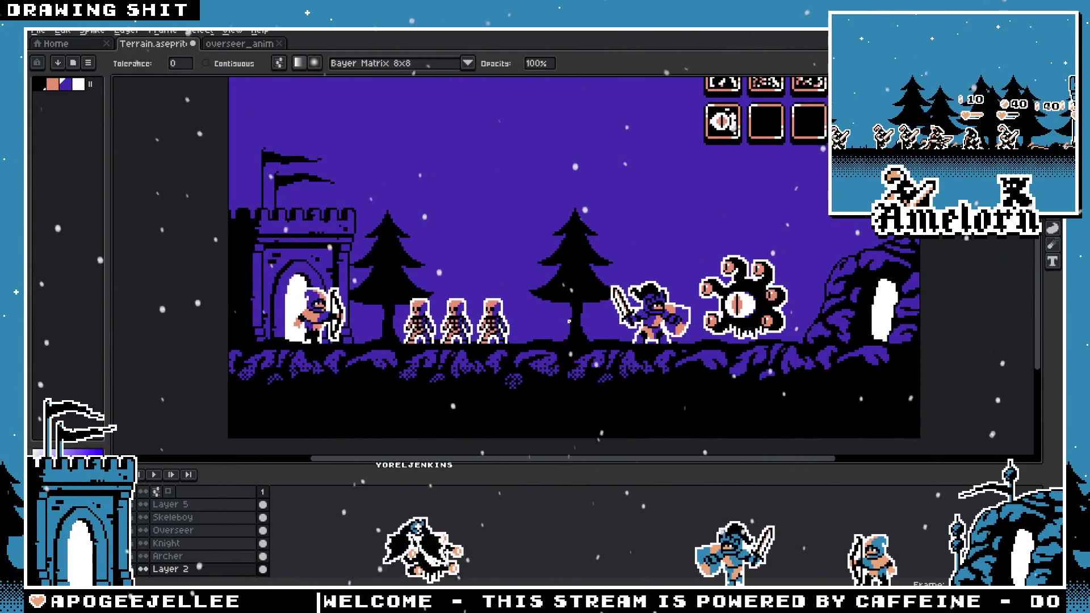
Step: Save the Terrain file and bring its portrait icon slots into view
scroll(567, 255, "up", 1)
key("ctrl+s")
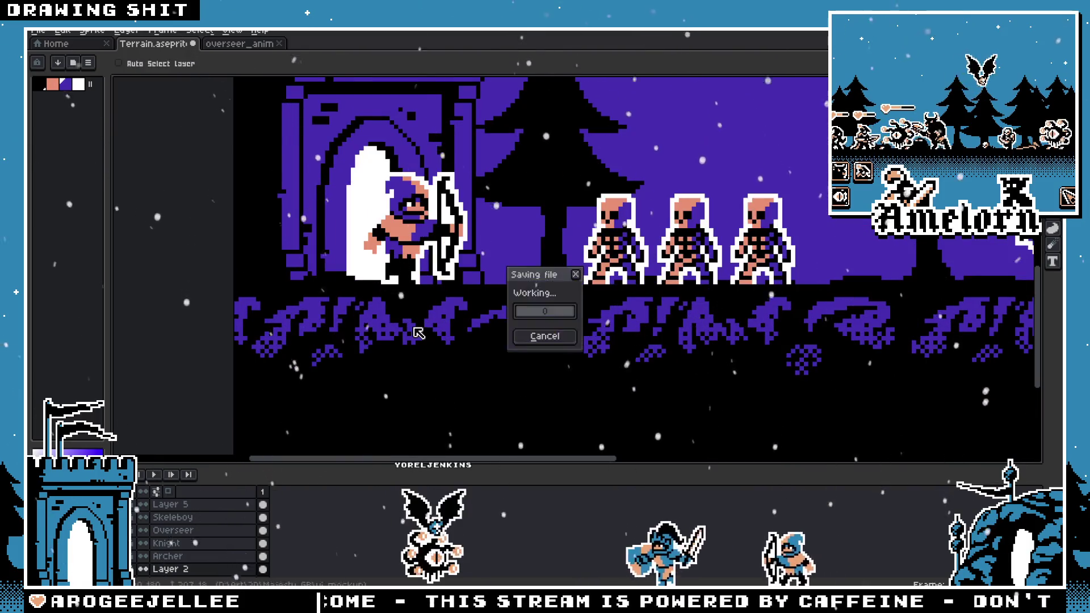
left_click_drag(568, 238, 656, 236)
scroll(657, 236, "down", 2)
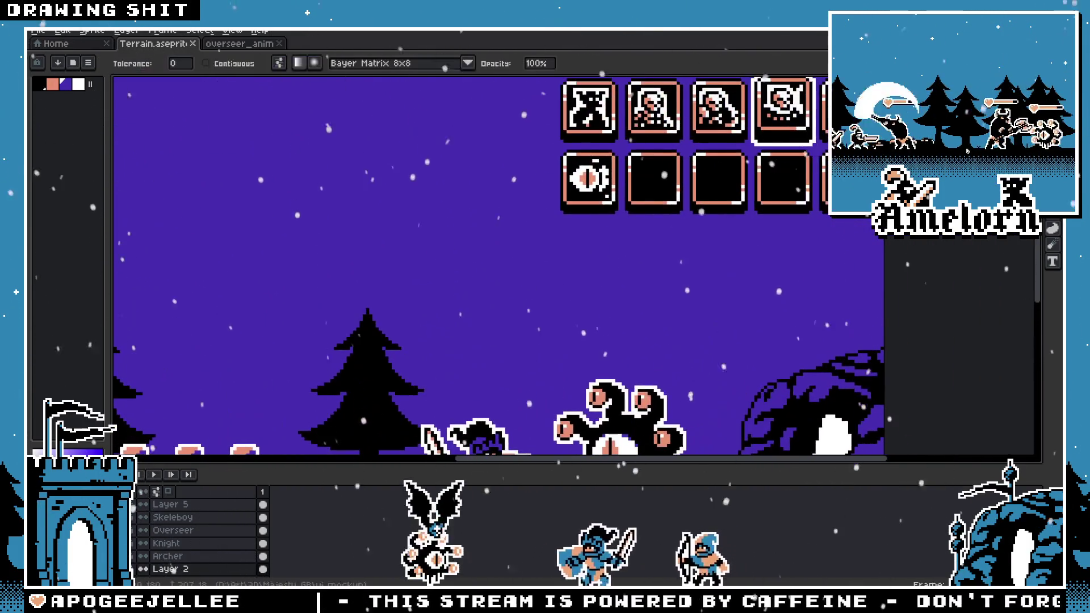
left_click_drag(568, 256, 645, 261)
key("m")
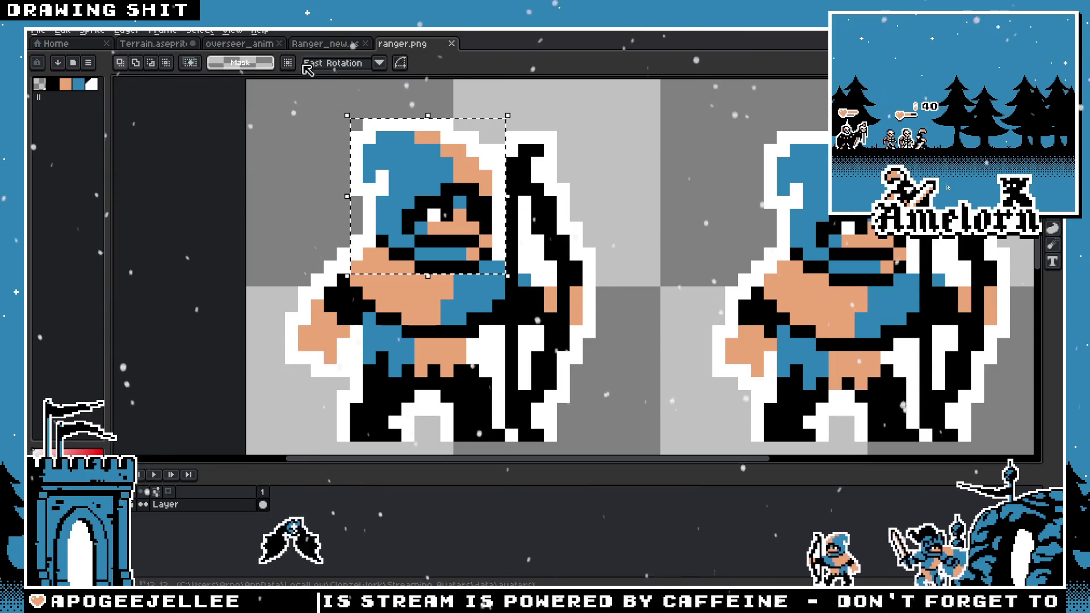
left_click(238, 44)
left_click(171, 44)
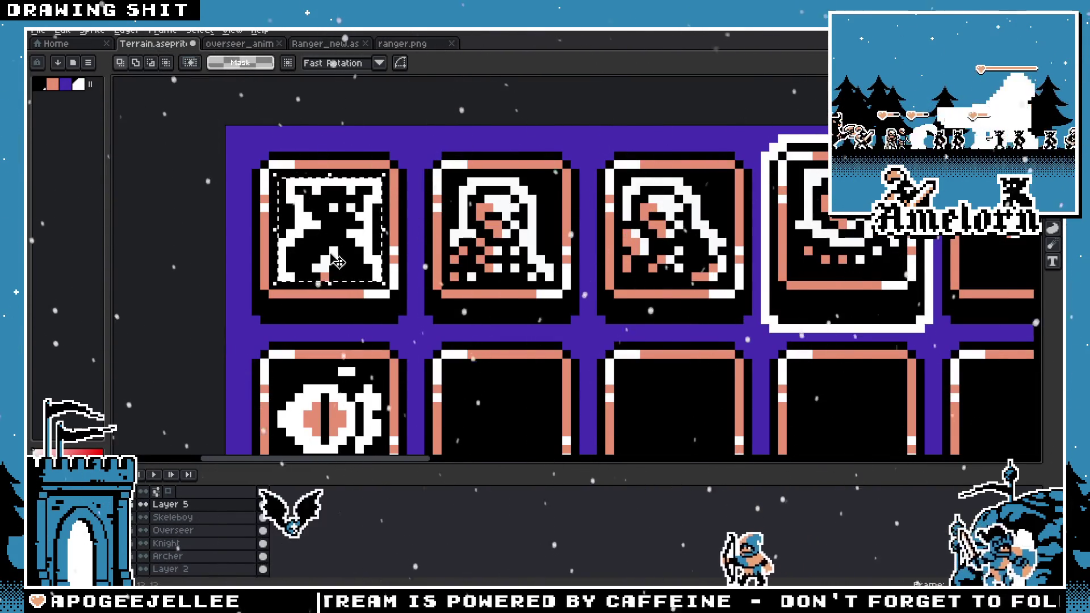
Step: Paste the ranger portrait into the first slot, then discard it
key("ctrl+v")
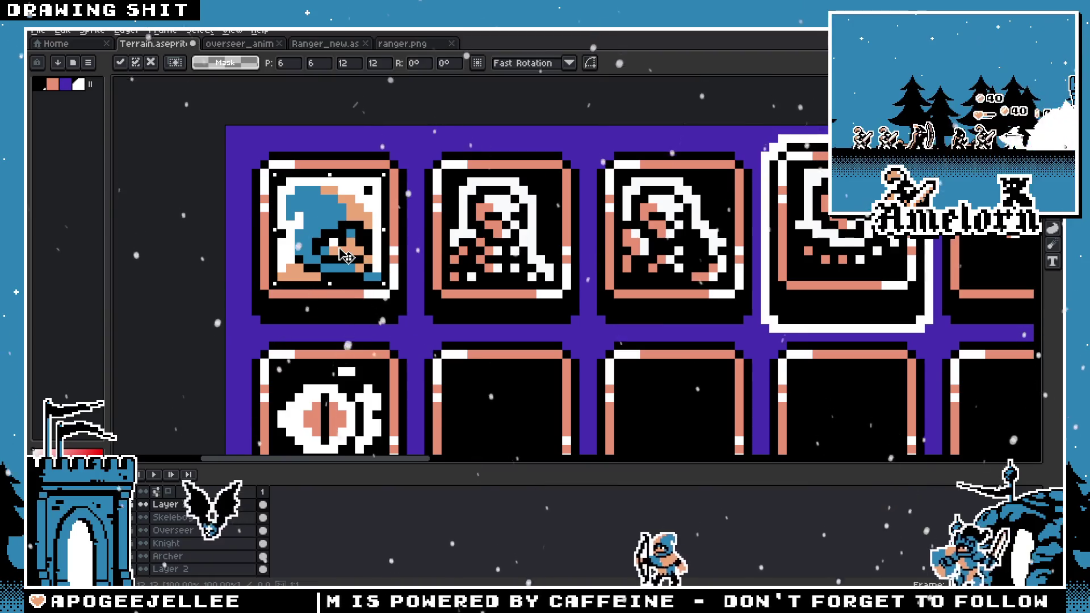
left_click_drag(346, 257, 516, 238)
key("Escape")
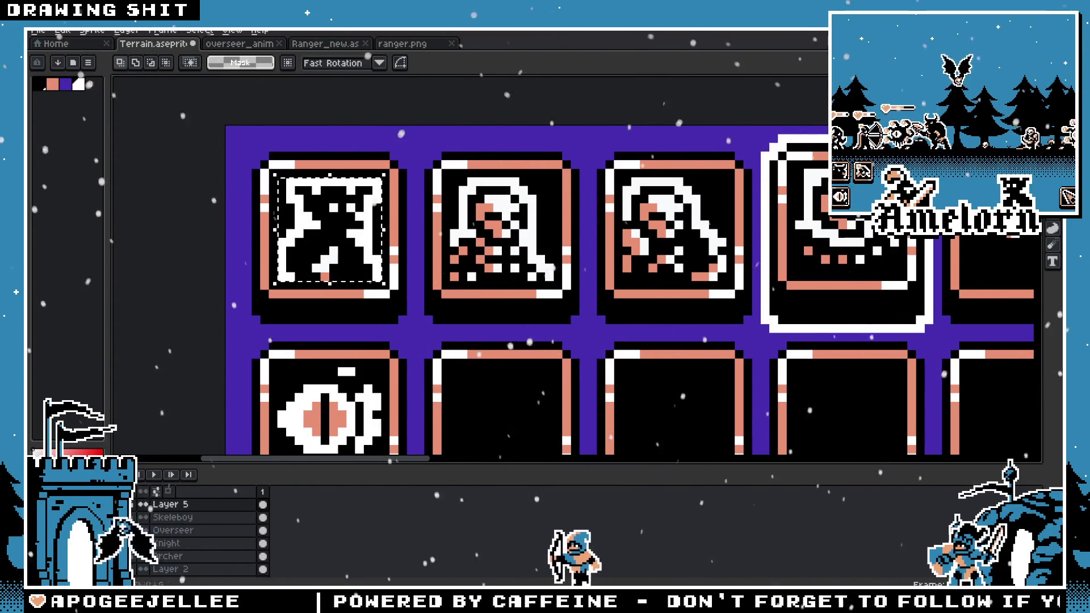
key("i")
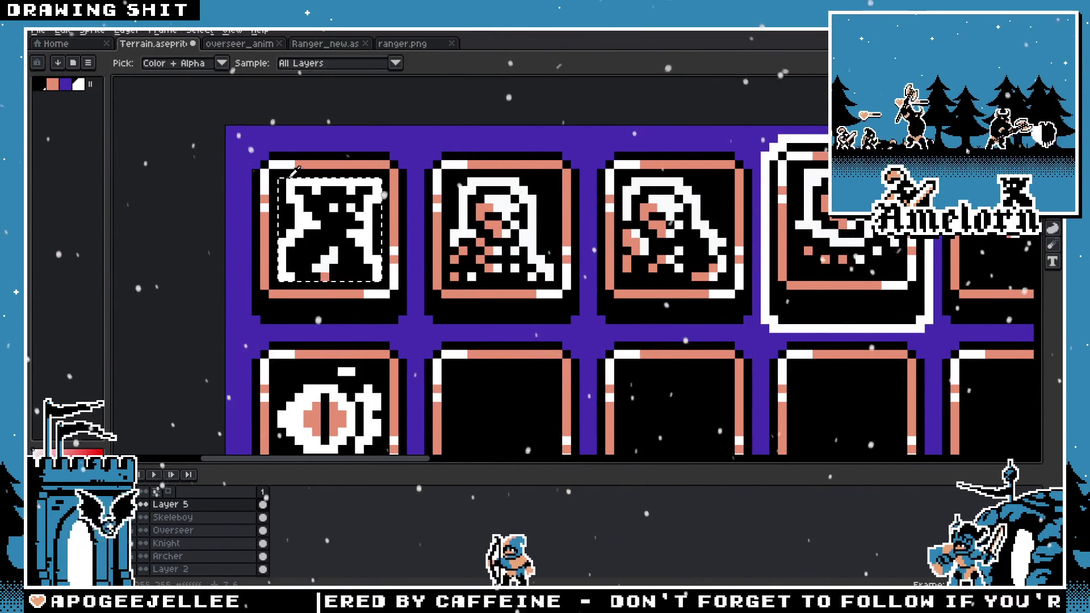
key("g")
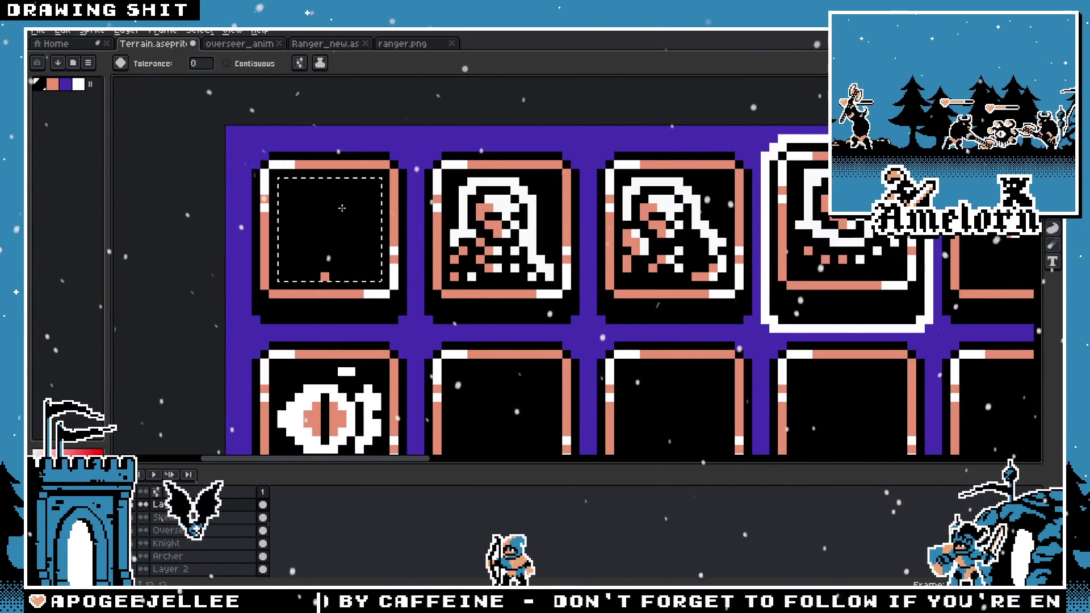
Step: Paste the hooded portrait into the first slot and flood-fill its blue hood purple
key("ctrl+v")
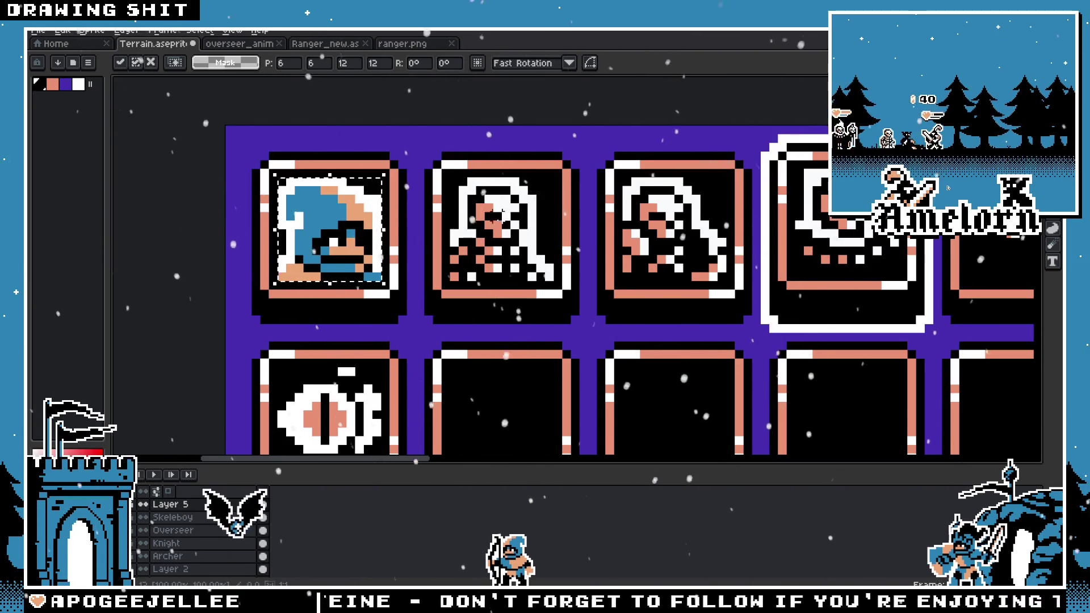
key("g")
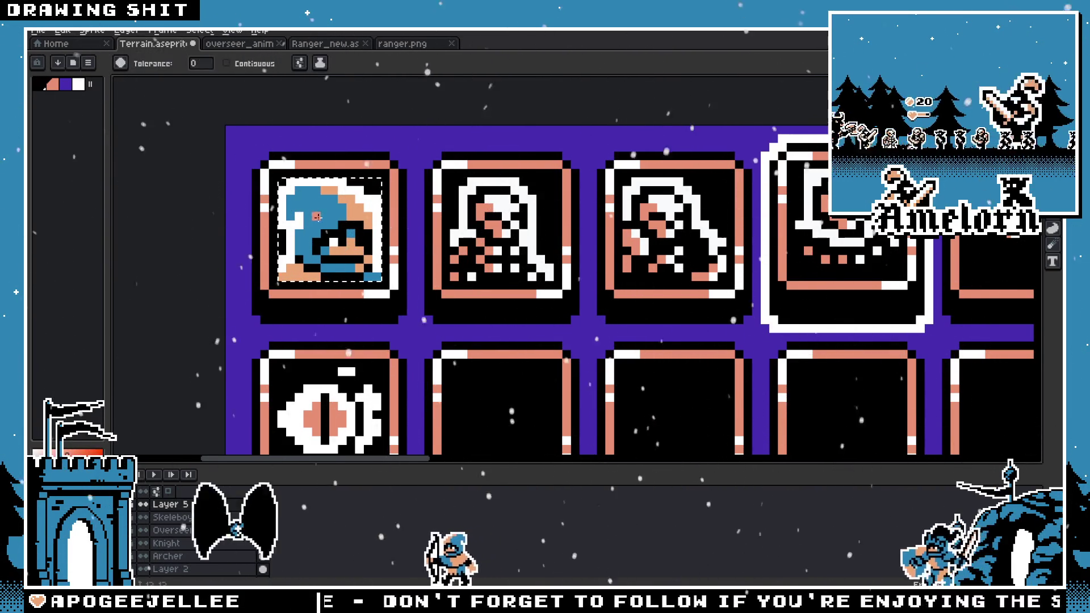
scroll(356, 208, "down", 2)
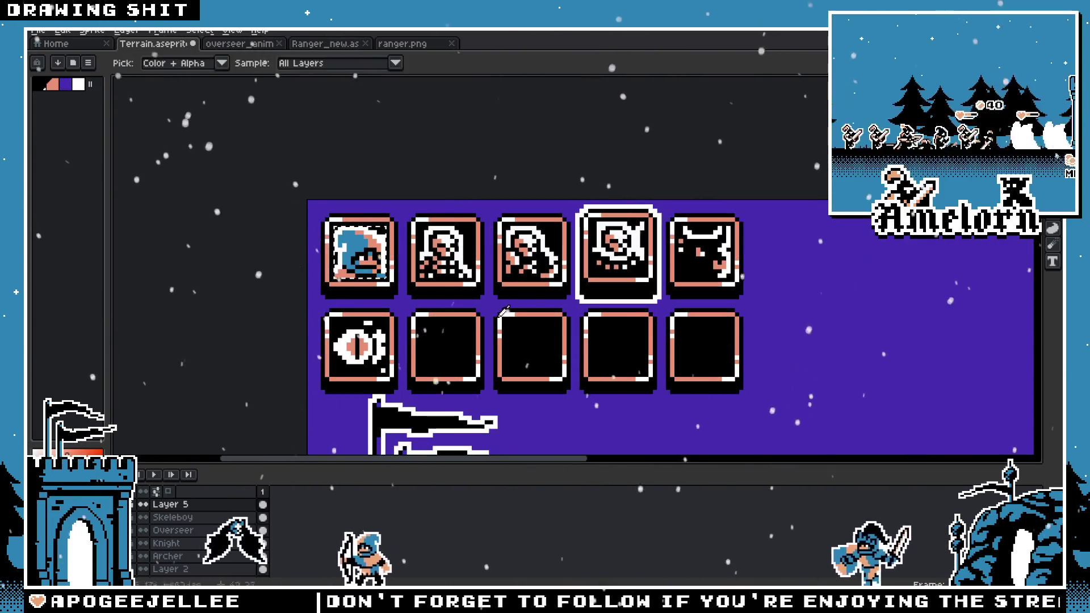
left_click(318, 244, "alt")
scroll(327, 241, "up", 3)
left_click(327, 242)
scroll(327, 241, "down", 4)
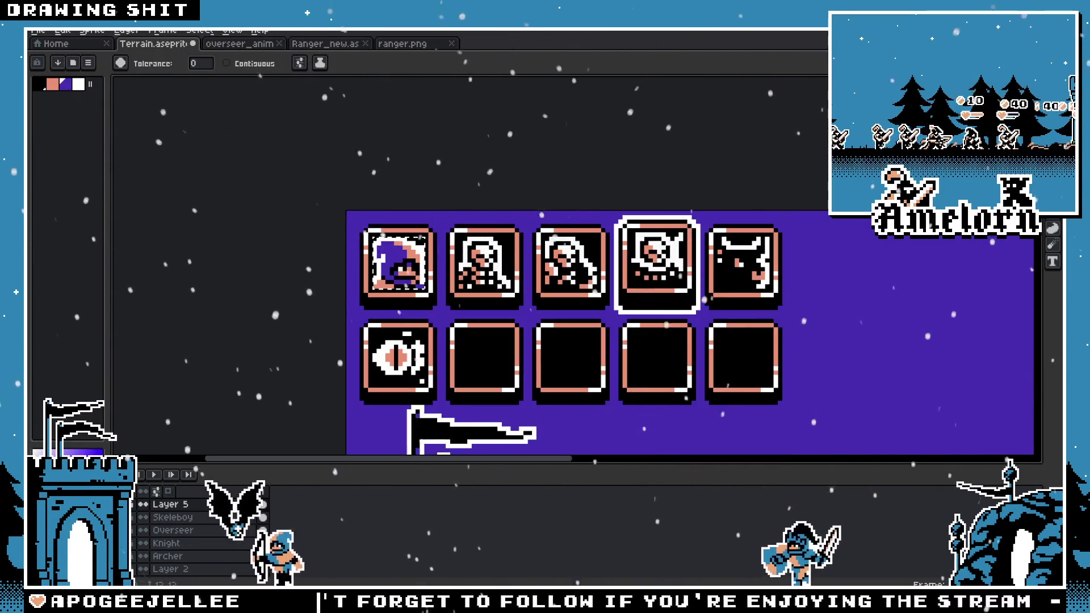
scroll(598, 216, "up", 1)
scroll(476, 220, "up", 4)
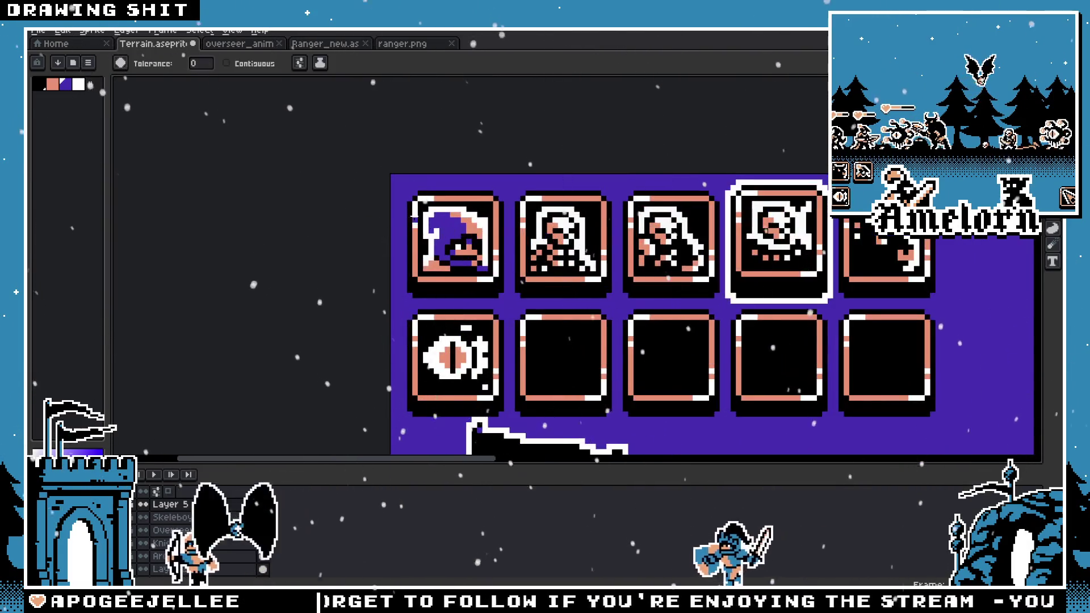
key("m")
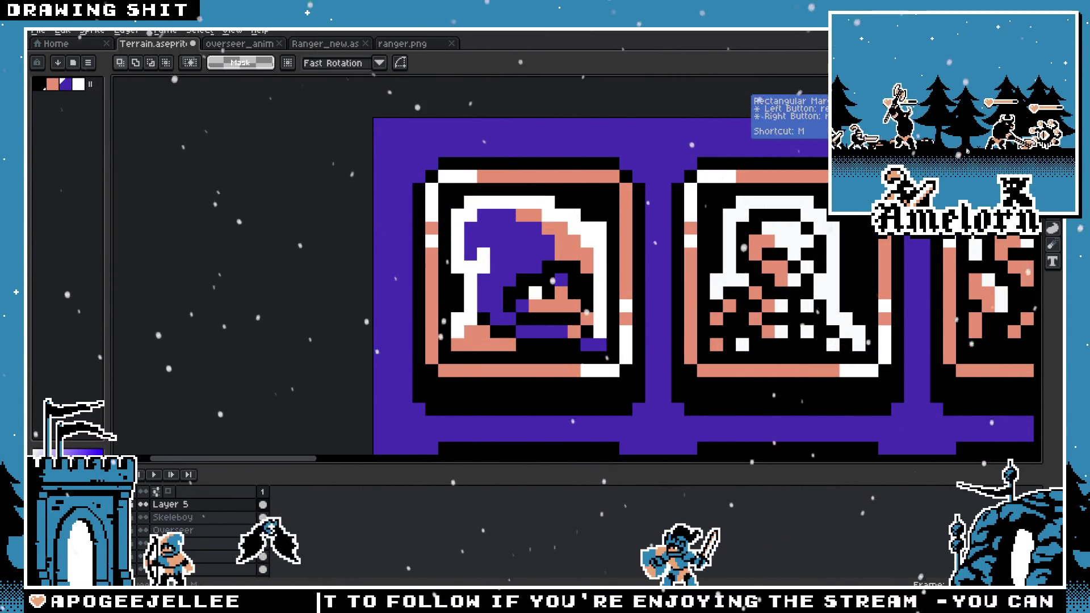
left_click(67, 33)
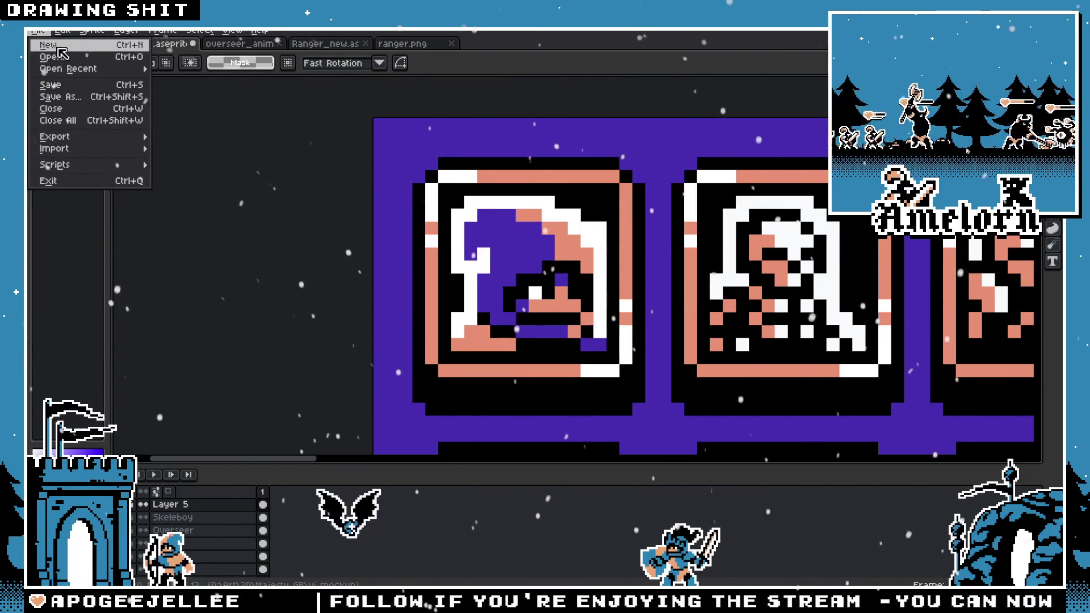
Step: Open knight.png and marquee-select the knight's head
left_click(46, 56)
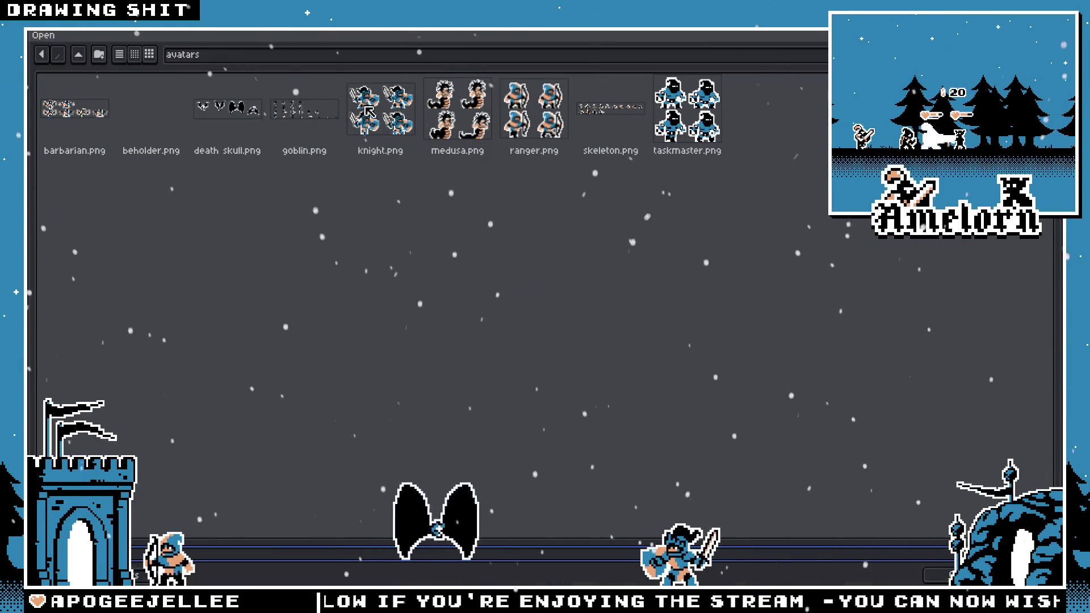
double_click(397, 114)
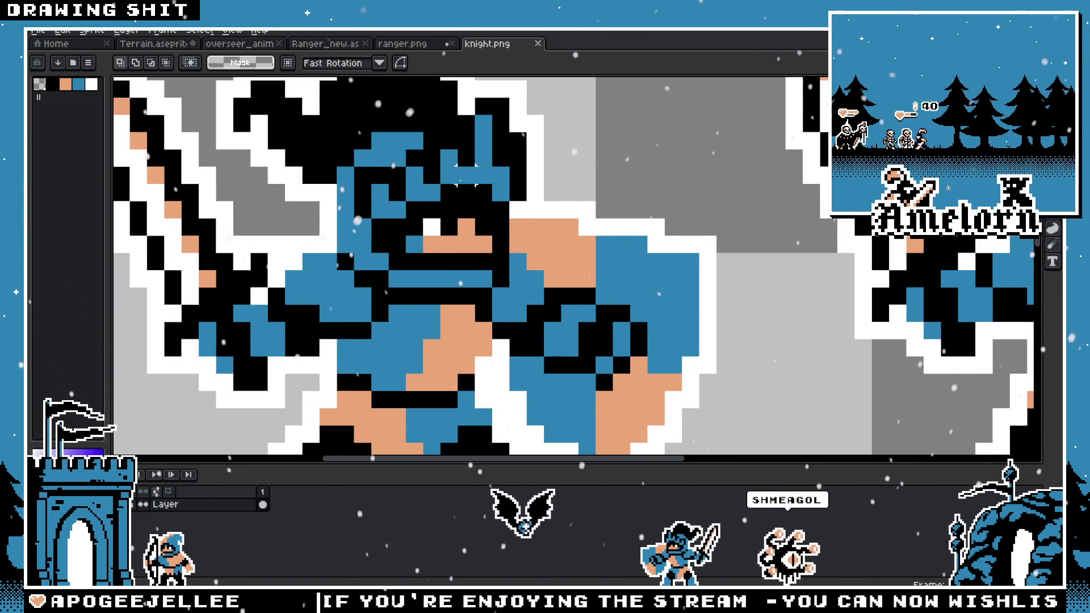
scroll(466, 177, "down", 2)
scroll(511, 210, "up", 2)
key("h")
scroll(528, 221, "down", 1)
key("m")
left_click_drag(559, 176, 408, 304)
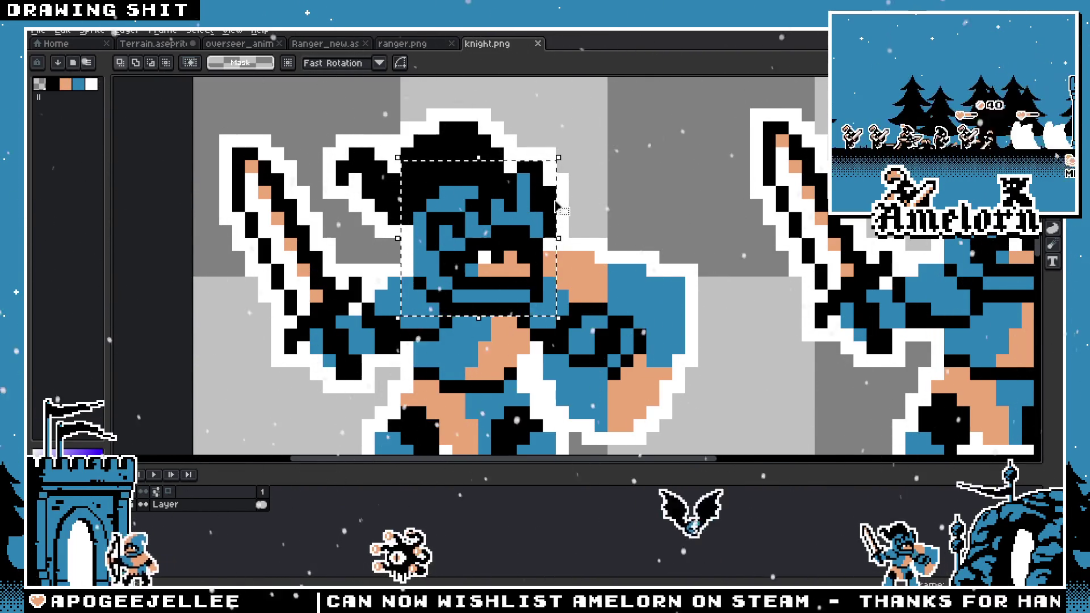
left_click(539, 211)
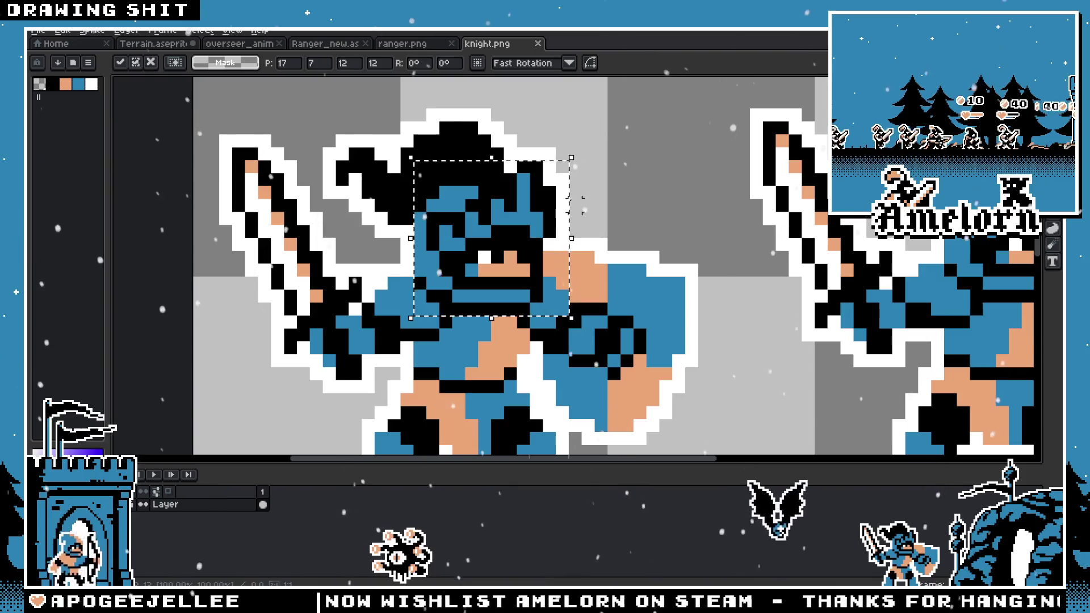
key("Escape")
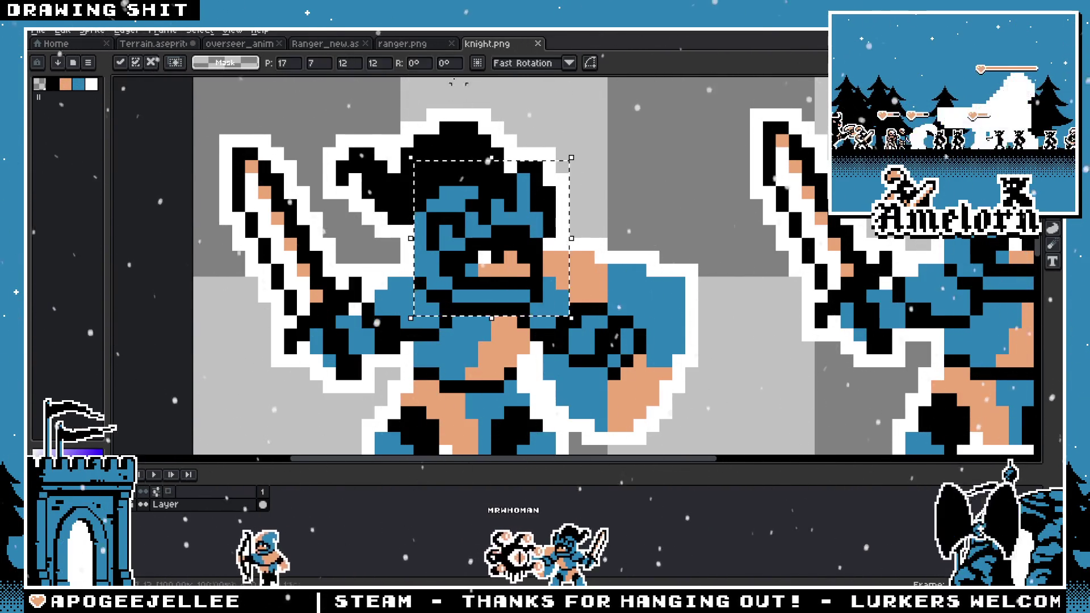
Step: Paste the copied knight head into the Terrain HUD mockup
left_click(145, 45)
key("ctrl+v")
key("Return")
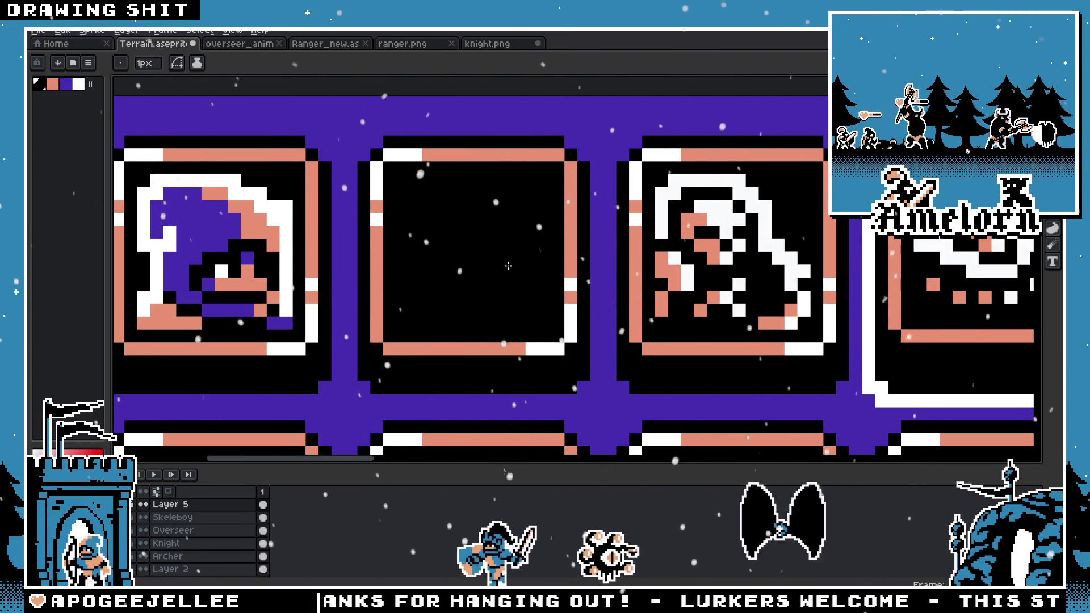
Step: Paste the knight head into the empty second icon slot
key("ctrl+v")
left_click_drag(360, 285, 507, 258)
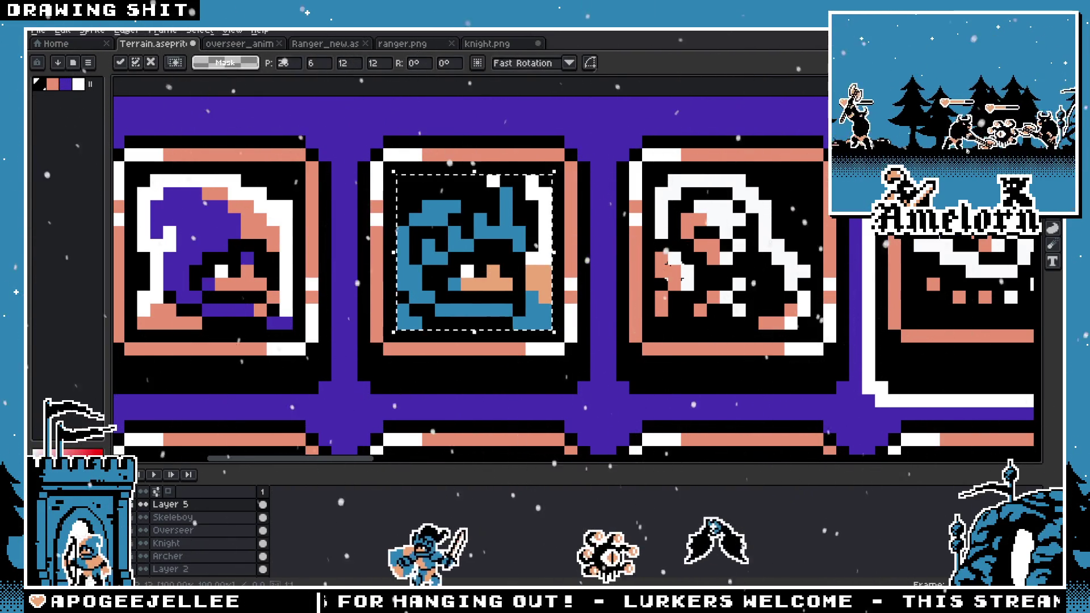
scroll(573, 278, "down", 2)
scroll(573, 278, "up", 2)
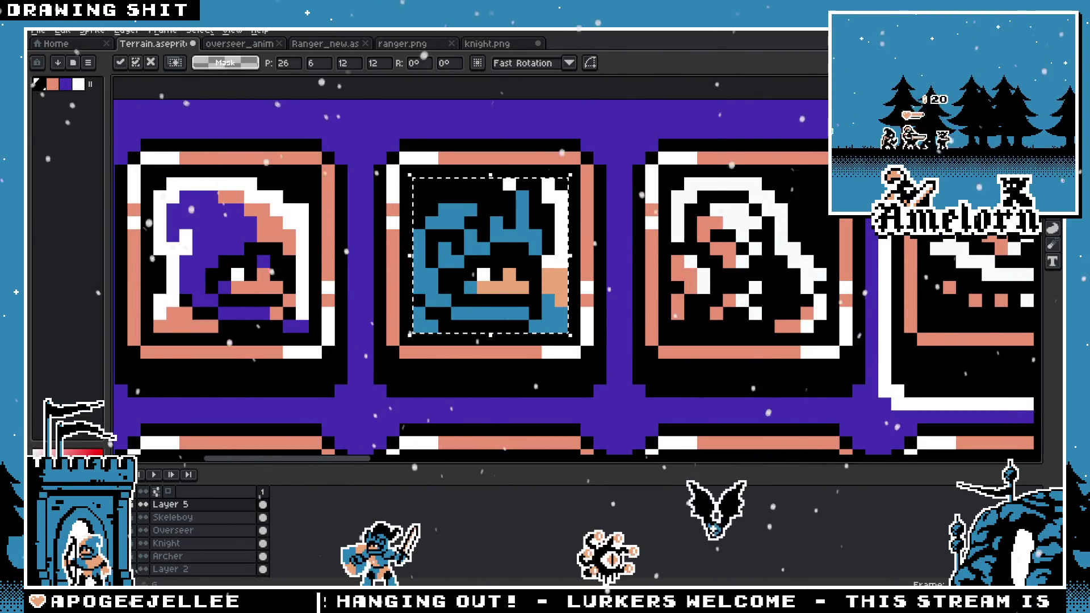
Step: Fill the knight's blue helmet with purple, then return to knight.png
key("g")
left_click(453, 219)
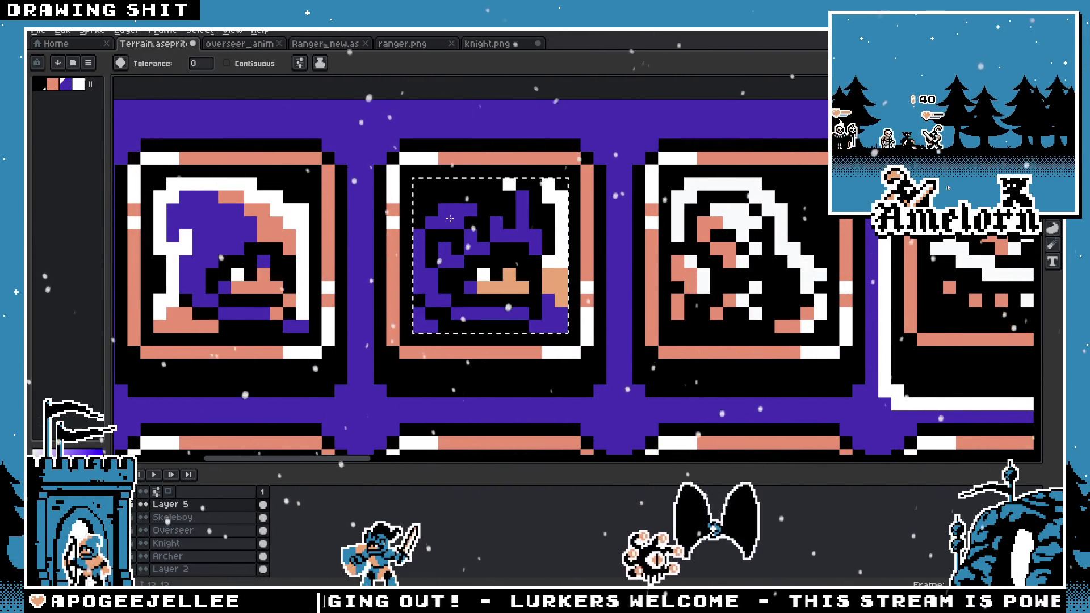
scroll(400, 266, "down", 3)
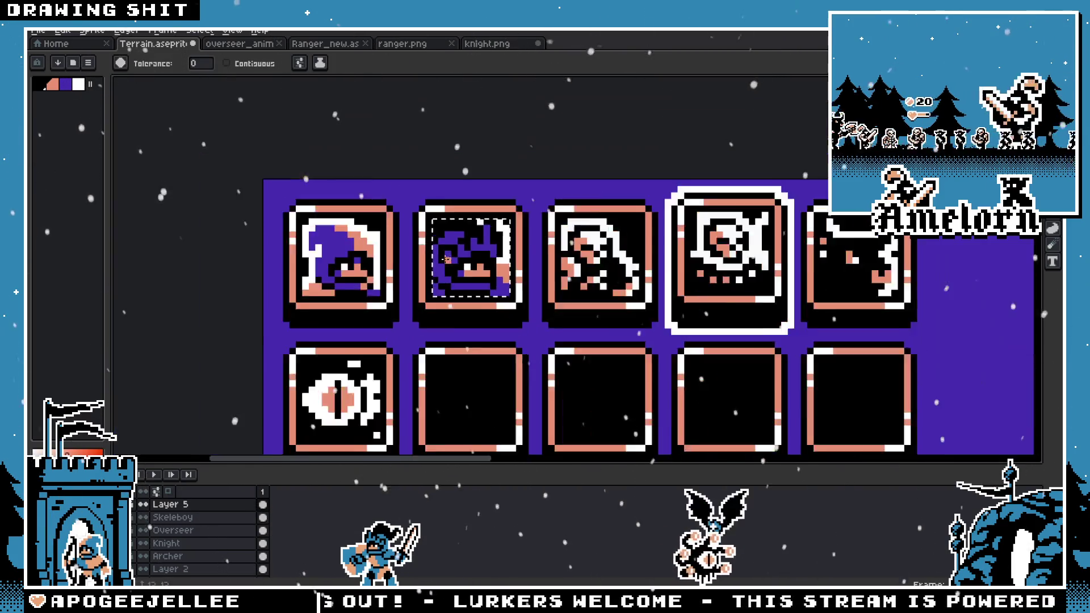
scroll(397, 267, "down", 1)
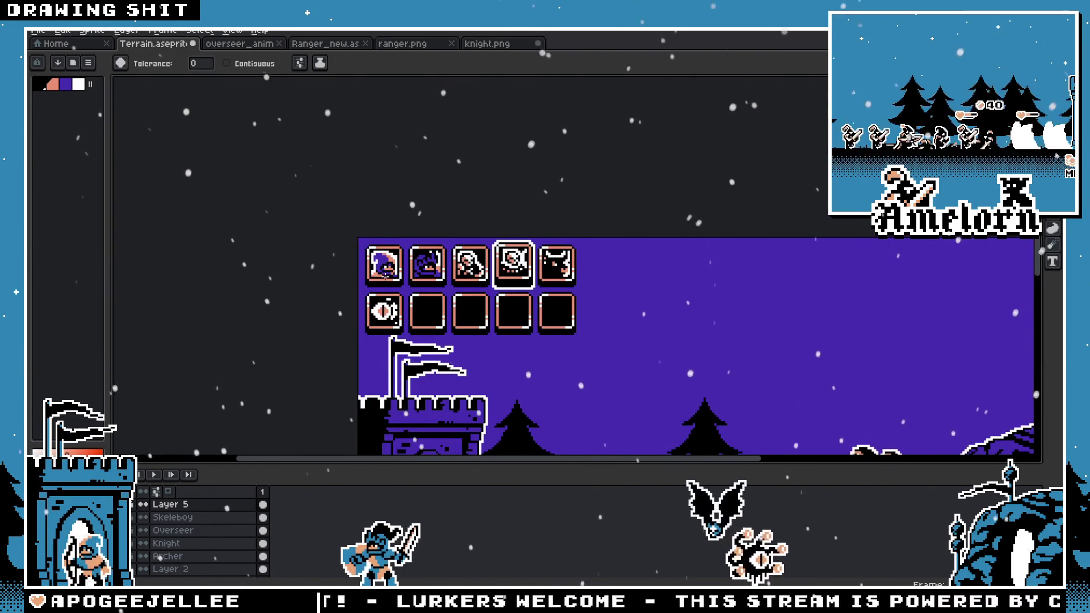
scroll(386, 274, "up", 3)
scroll(391, 221, "up", 2)
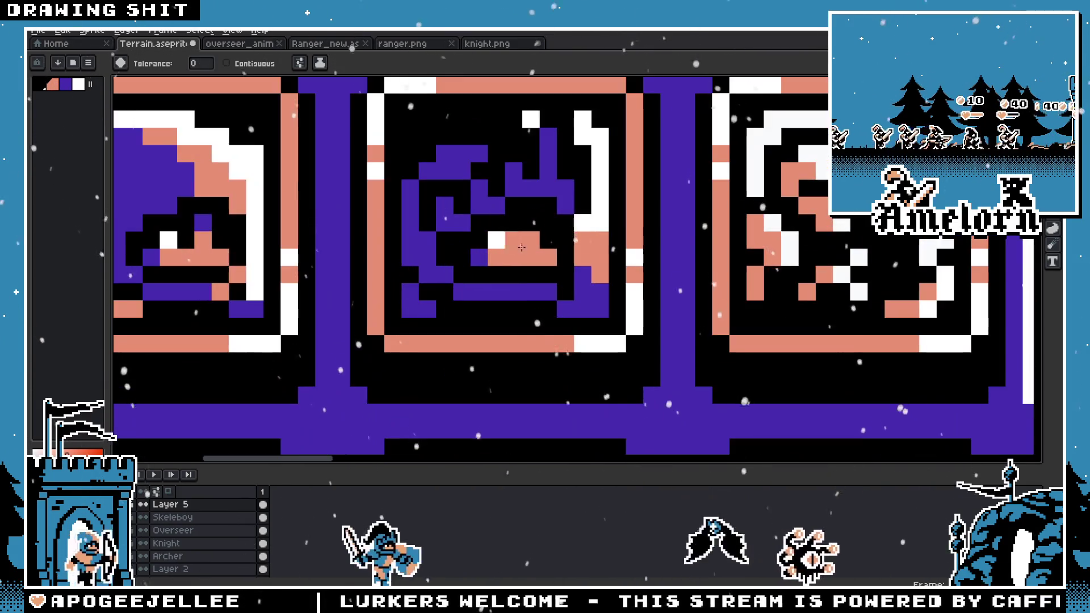
left_click(486, 47)
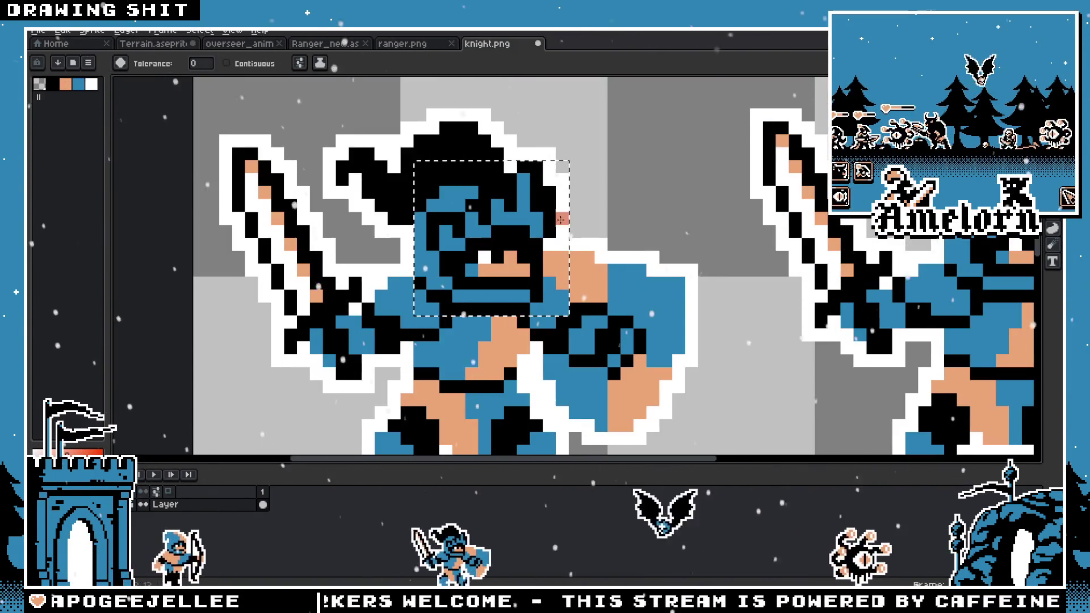
Step: Reposition the selection box around the knight's head in knight.png
key("v")
scroll(397, 244, "up", 1)
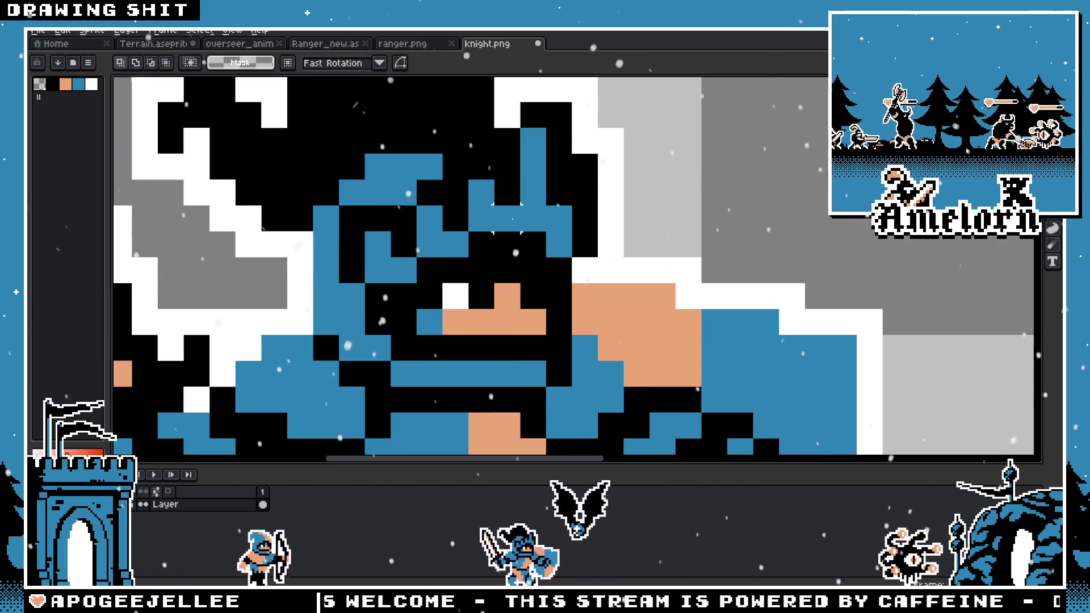
scroll(386, 232, "down", 1)
mouse_move(517, 286)
left_mouse_down()
mouse_move(513, 272)
mouse_move(536, 292)
mouse_move(528, 280)
left_mouse_up()
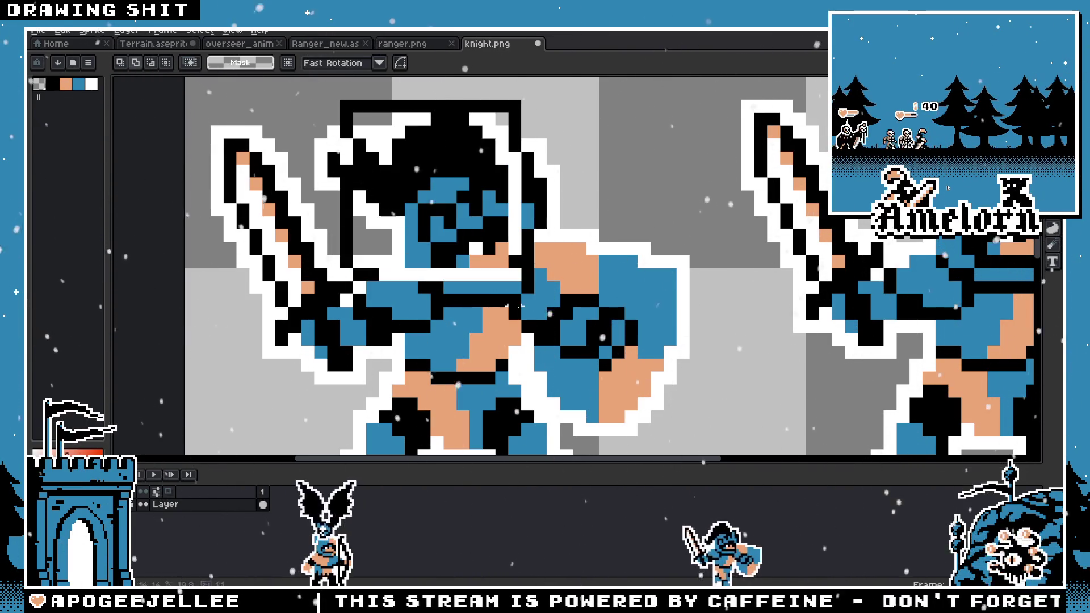
key("ctrl+z")
left_click_drag(397, 198, 431, 274)
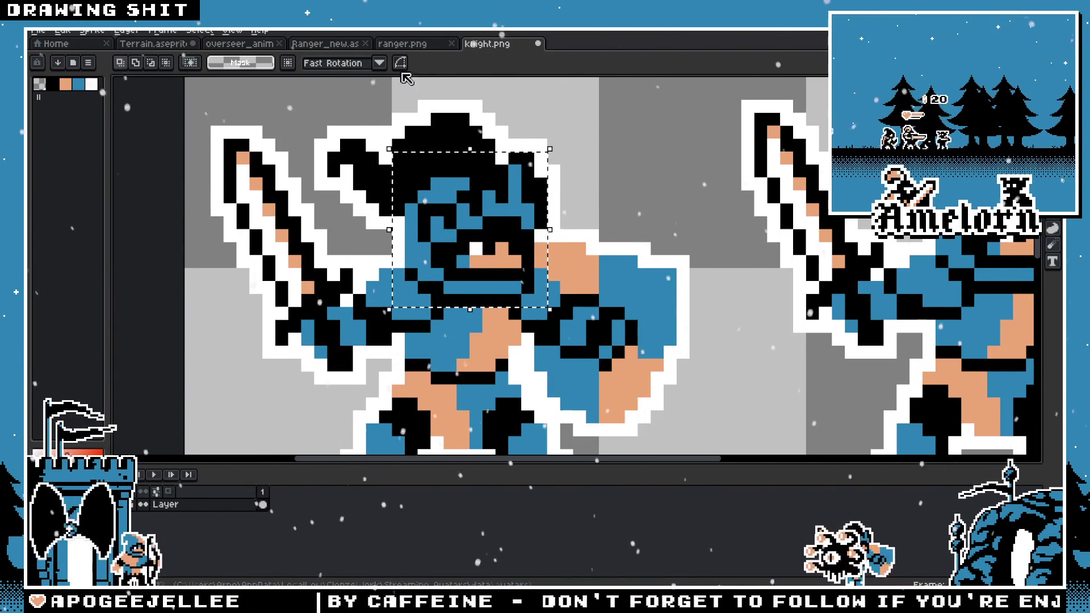
Step: Paste the re-cropped knight head over the second slot in Terrain
left_click(411, 45)
left_click(149, 45)
key("ctrl+v")
mouse_move(355, 223)
left_mouse_down()
mouse_move(433, 242)
mouse_move(858, 234)
mouse_move(522, 226)
left_mouse_up()
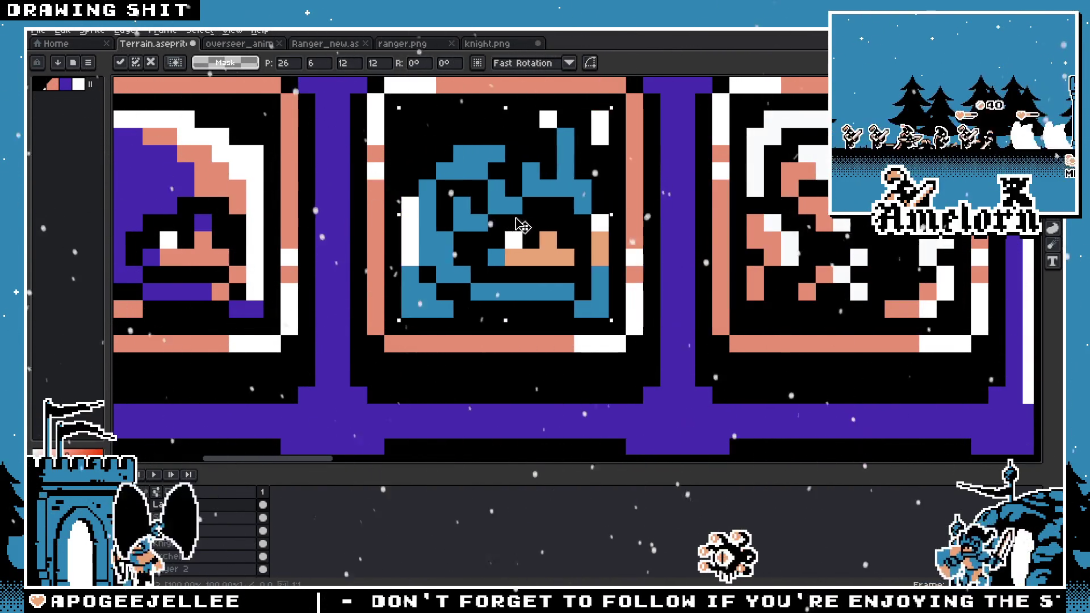
Step: Confirm the pasted head and black out stray pixels in the second icon slot
scroll(521, 225, "down", 2)
key("Return")
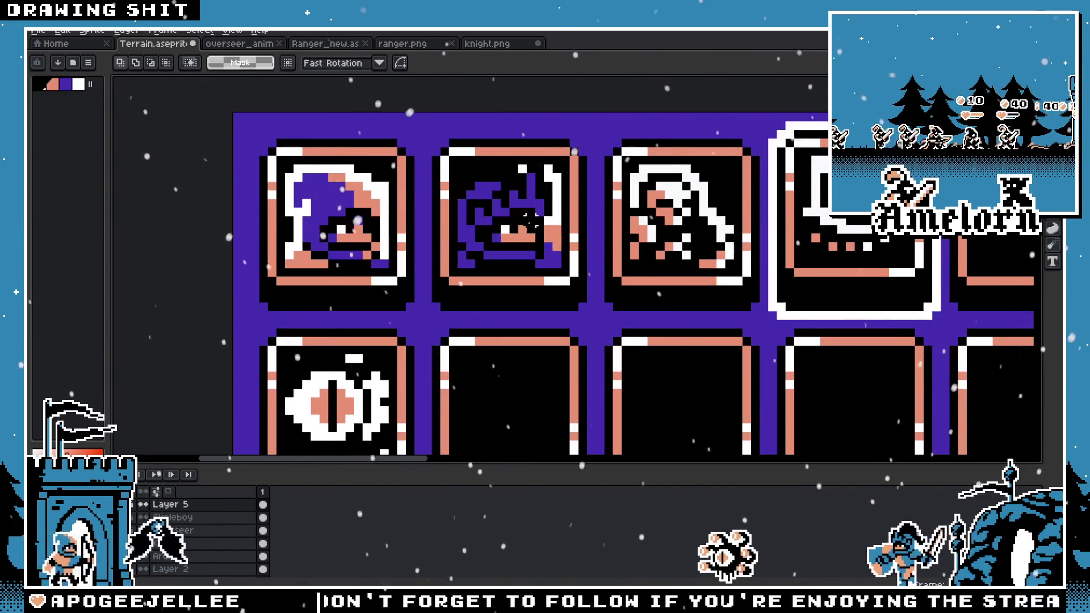
scroll(567, 198, "up", 2)
scroll(568, 195, "down", 4)
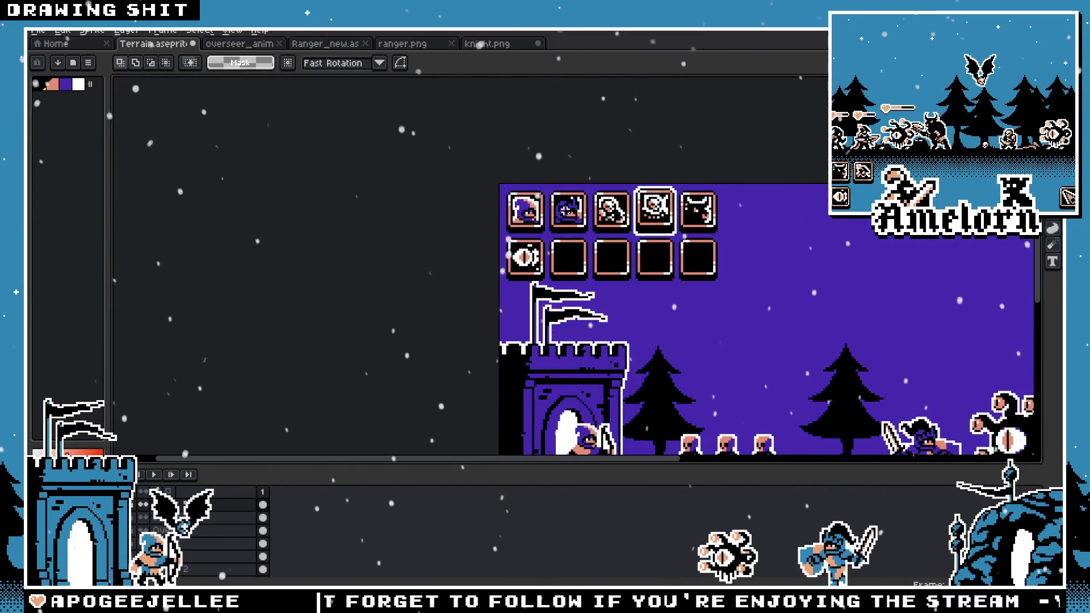
scroll(566, 210, "up", 3)
key("b")
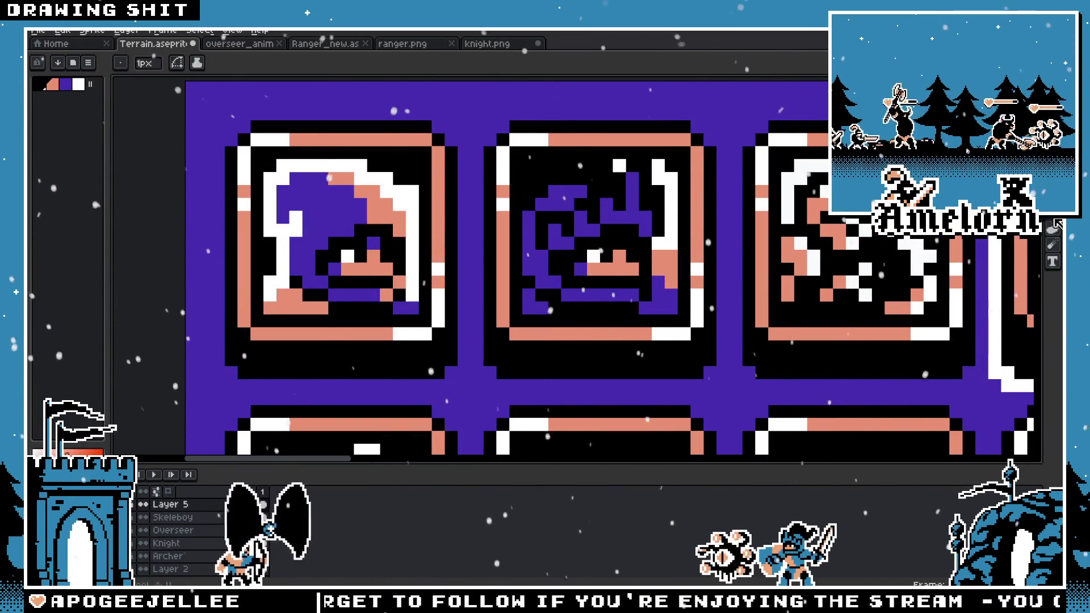
left_click(527, 318, "alt")
left_click_drag(530, 292, 528, 314)
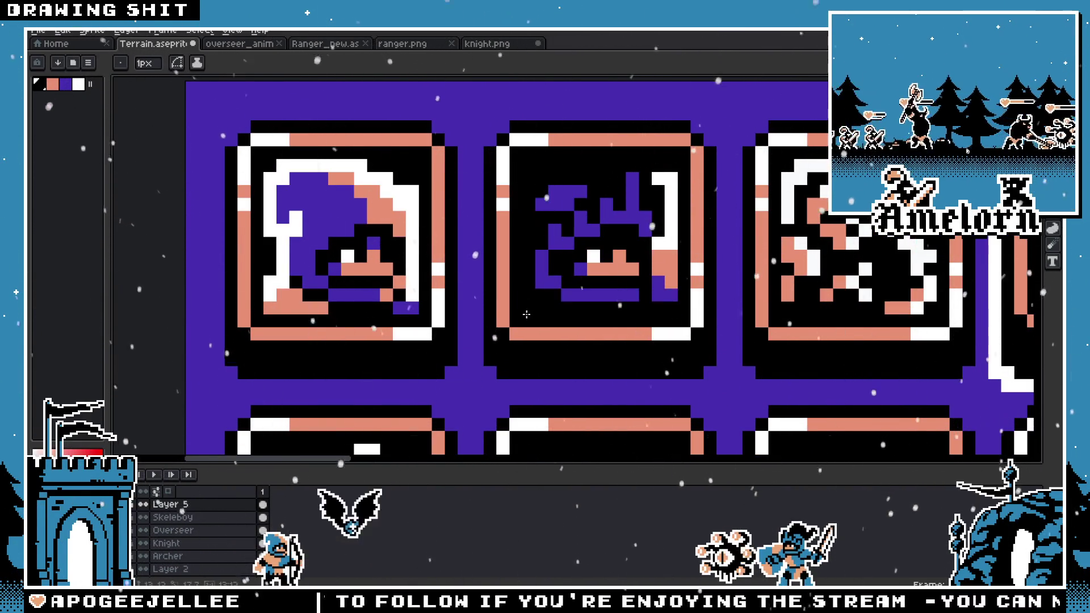
Step: Paste the knight head again and settle it into the second slot
key("ctrl+v")
left_click_drag(469, 259, 599, 245)
key("Return")
key("g")
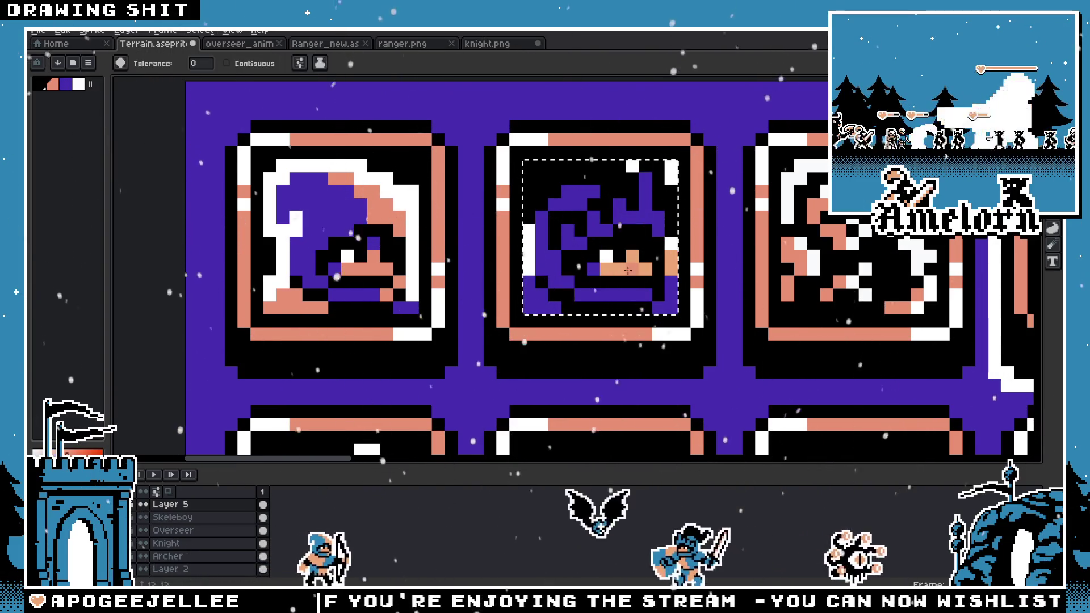
scroll(600, 245, "down", 3)
scroll(663, 285, "down", 2)
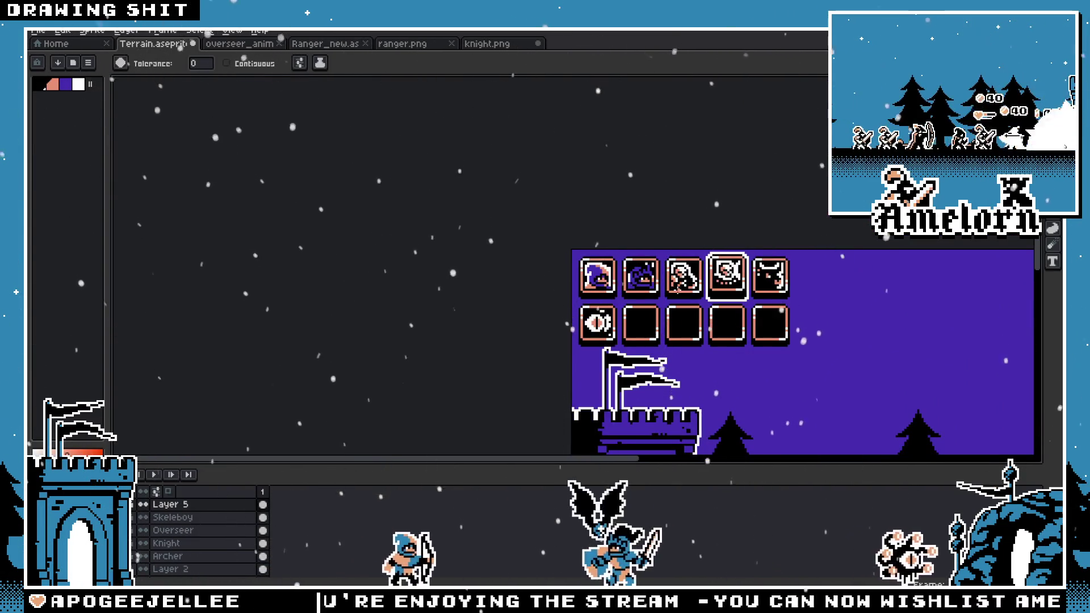
scroll(667, 286, "up", 5)
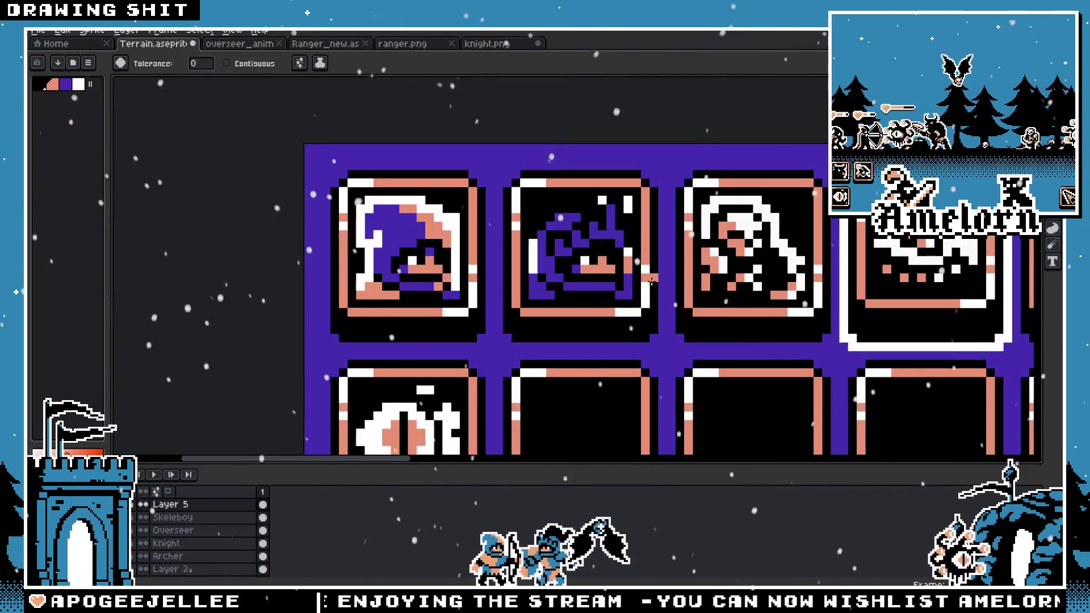
scroll(645, 283, "up", 1)
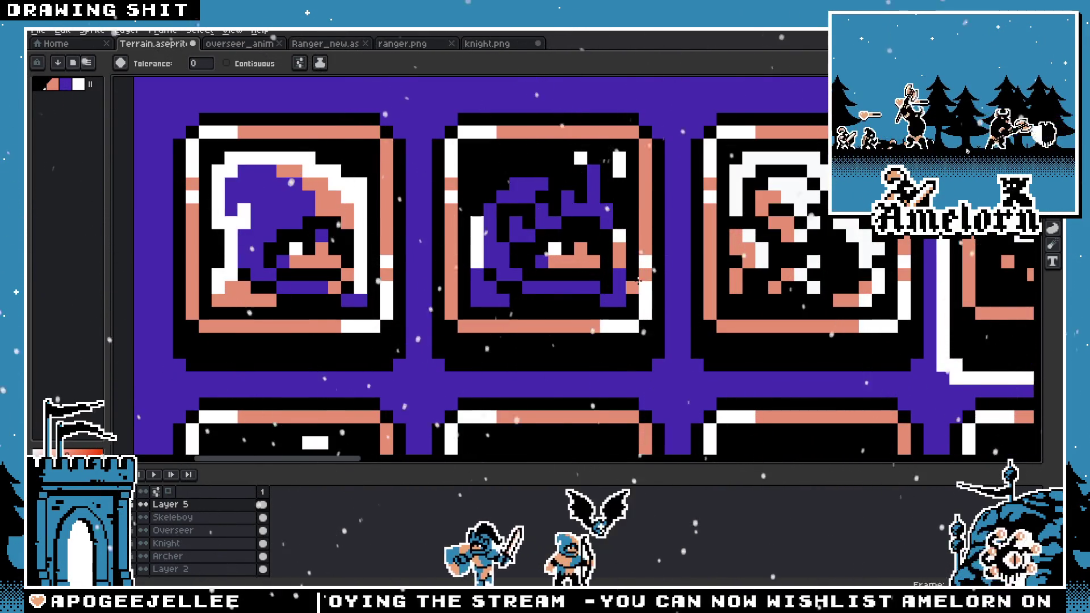
scroll(630, 267, "up", 1)
key("i")
key("b")
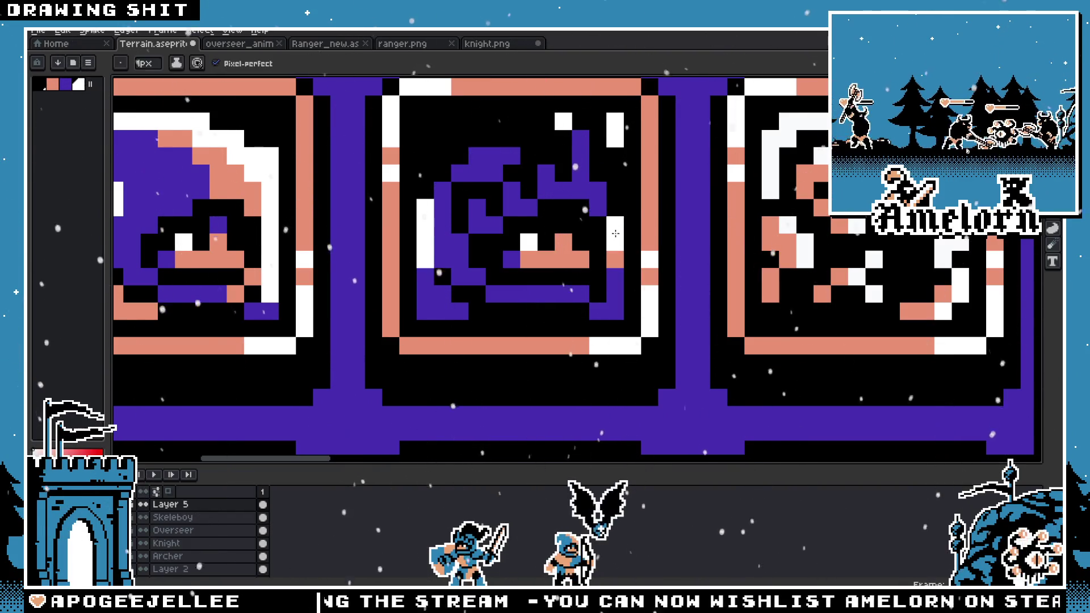
scroll(520, 274, "down", 6)
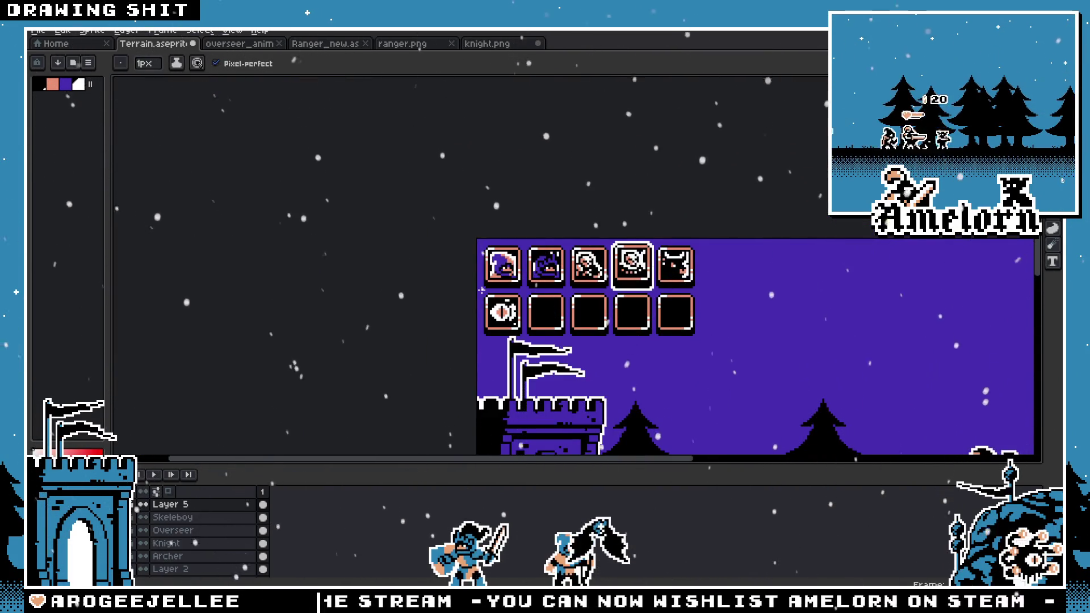
scroll(481, 290, "up", 2)
key("v")
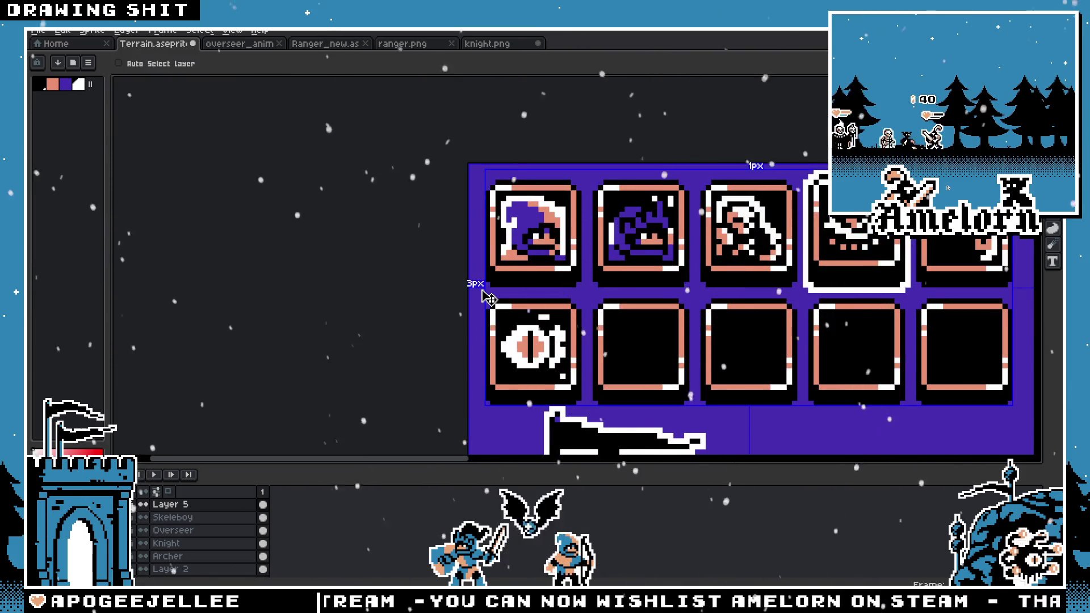
key("b")
Step: Check the knight sprite, then remove leftover blue pixels from the second icon
left_click(487, 44)
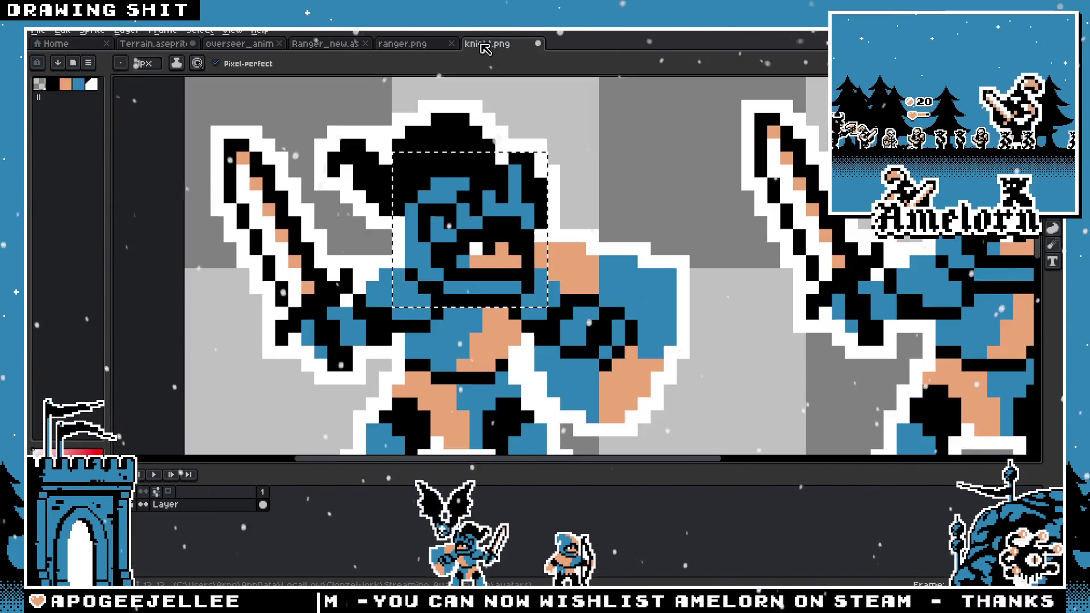
left_click(180, 43)
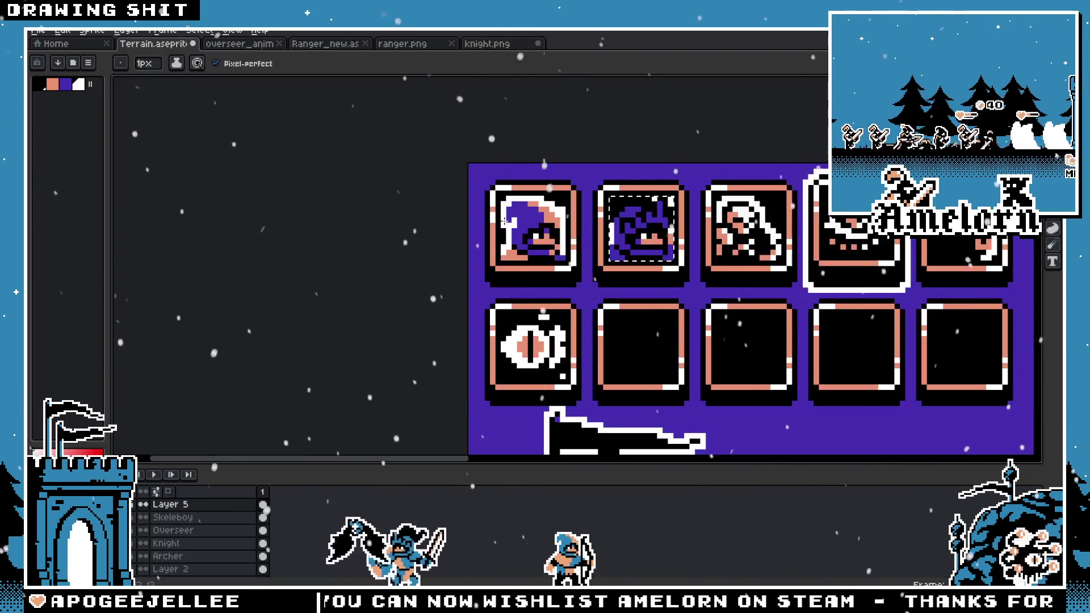
key("m")
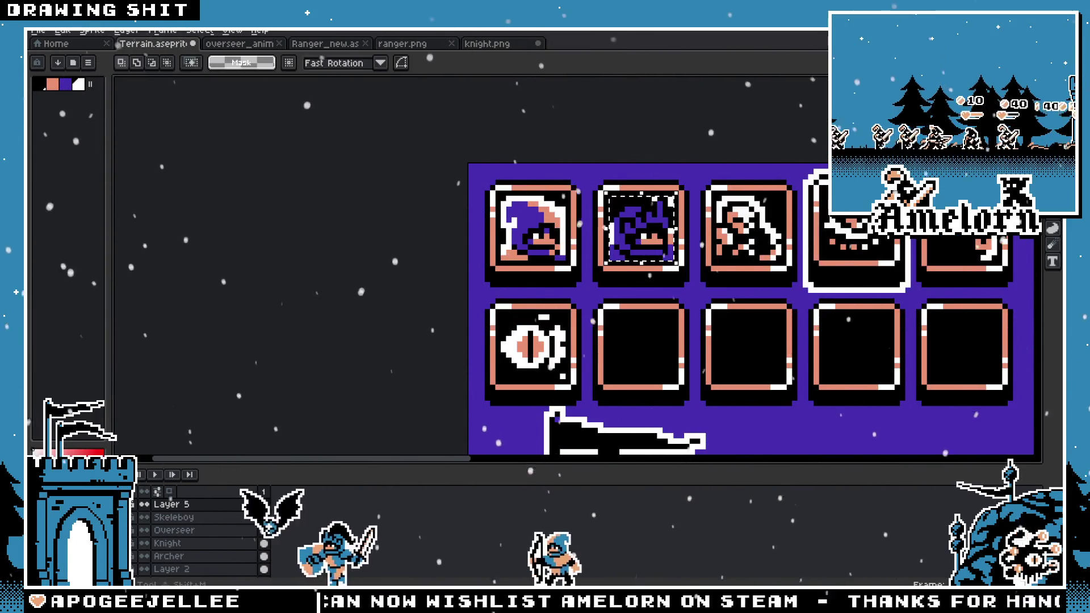
left_click(665, 176)
scroll(665, 177, "up", 2)
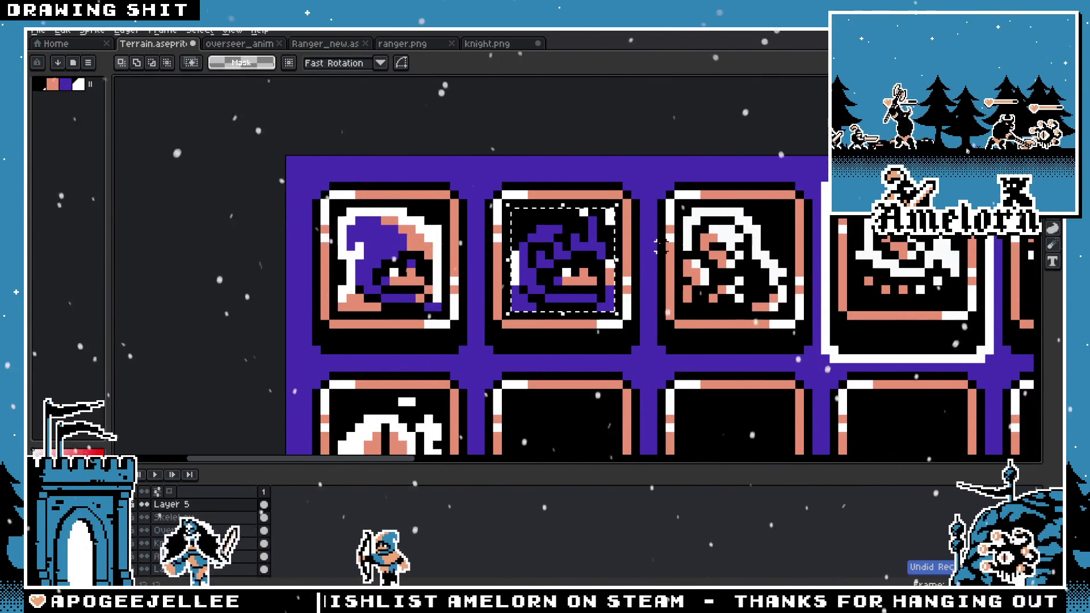
key("Escape")
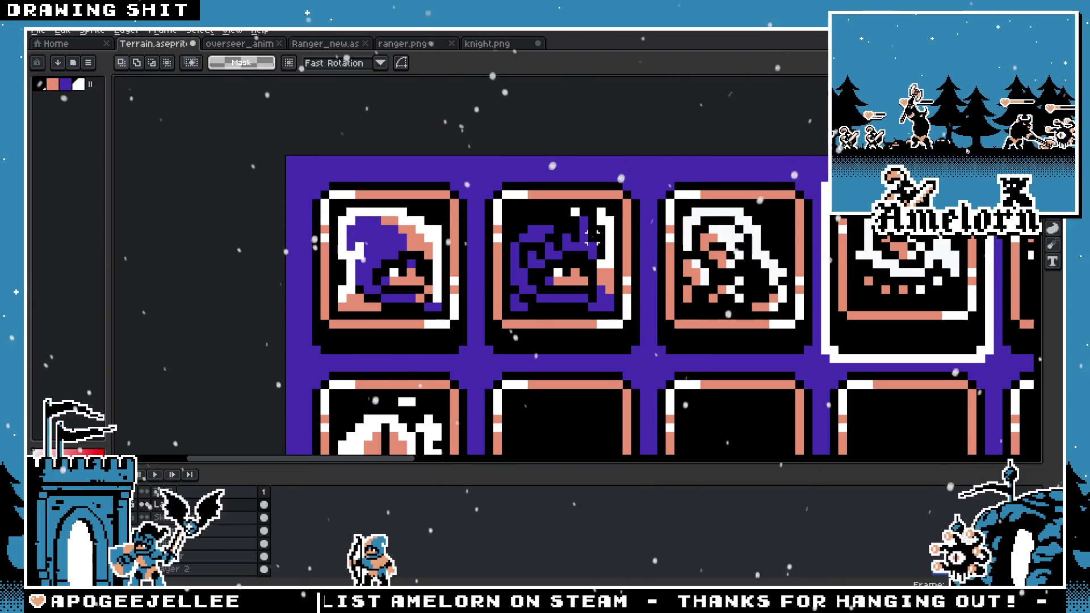
scroll(597, 233, "down", 4)
scroll(597, 230, "up", 3)
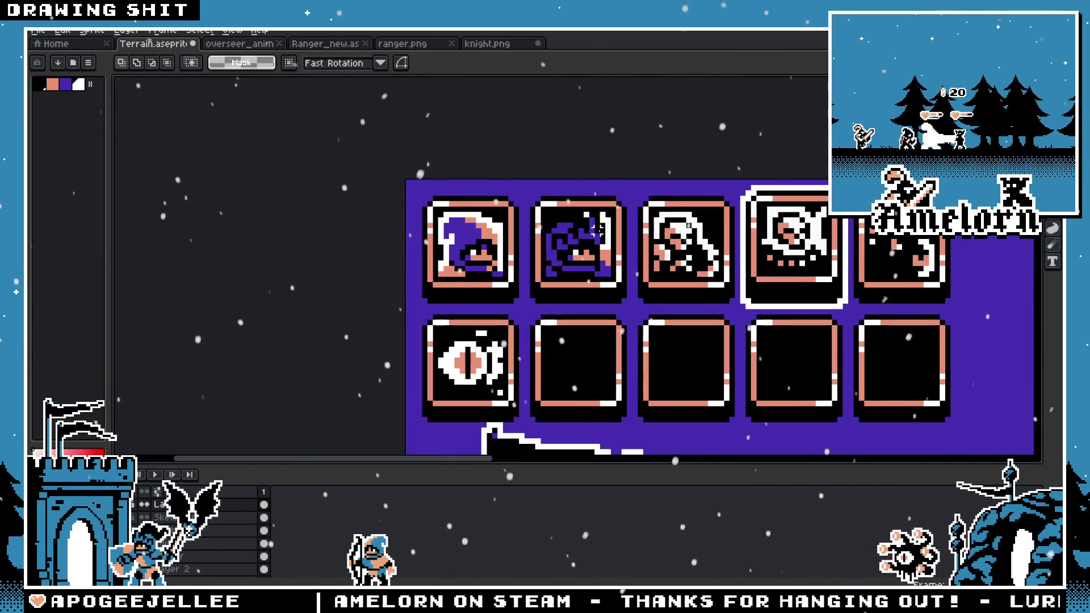
scroll(606, 254, "up", 3)
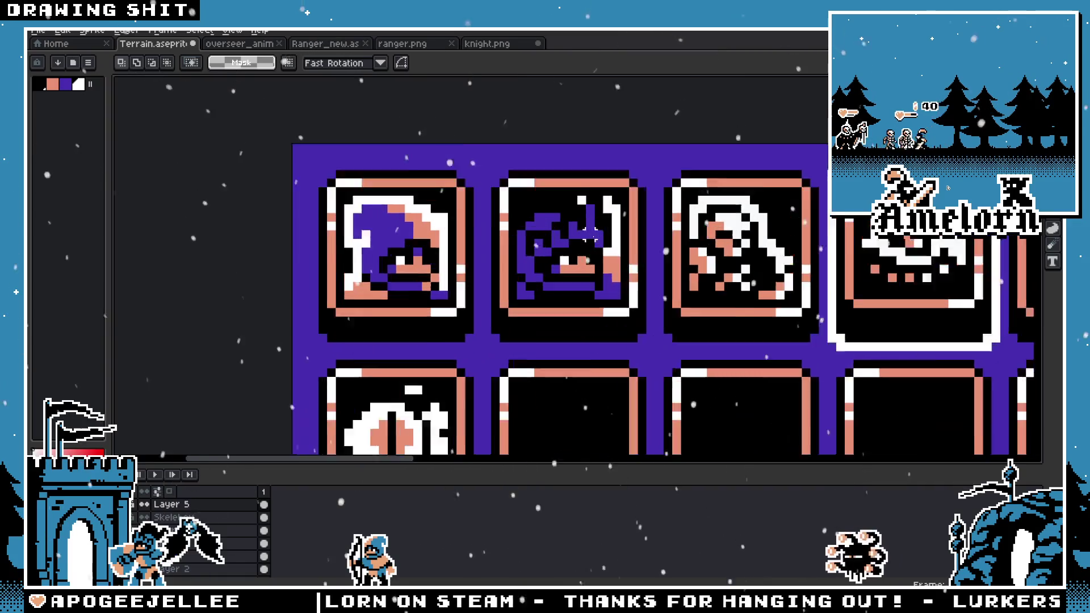
Step: Copy the selected knight head from knight.png again
left_click(483, 43)
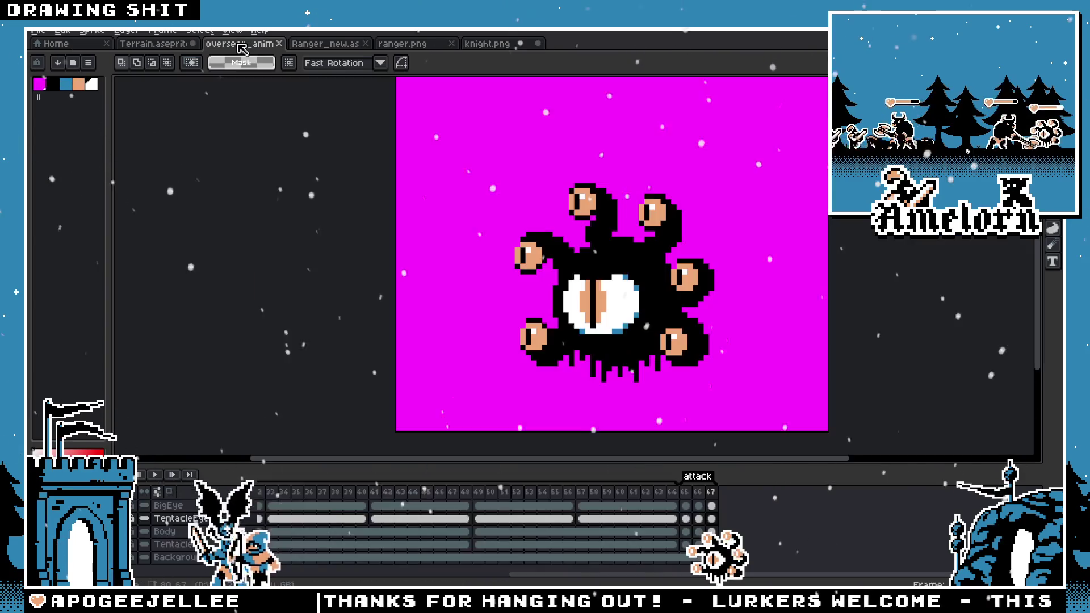
left_click(244, 44)
left_click(153, 43)
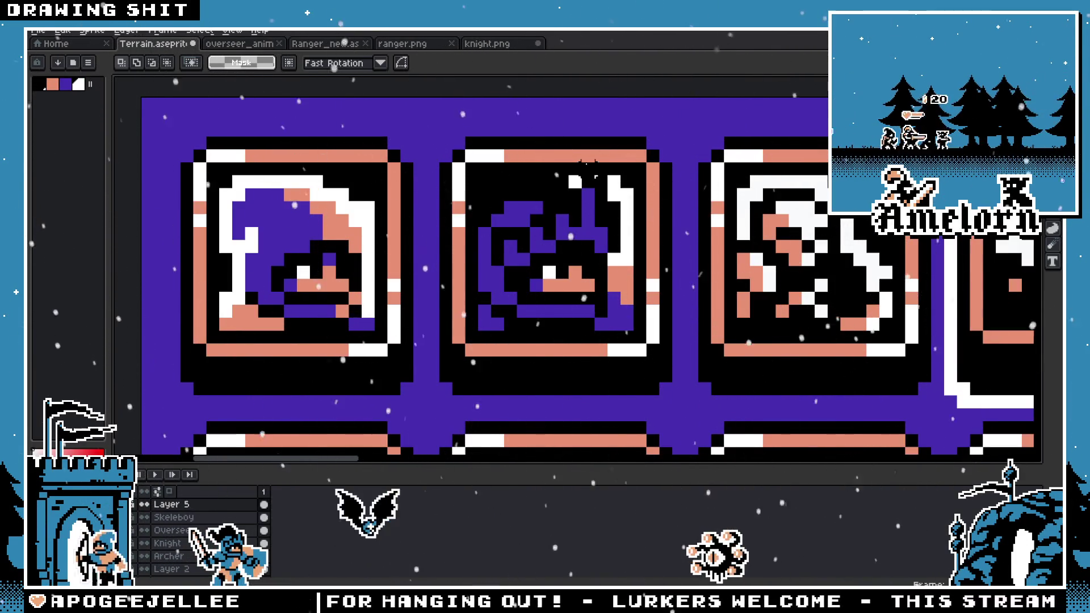
left_click(469, 45)
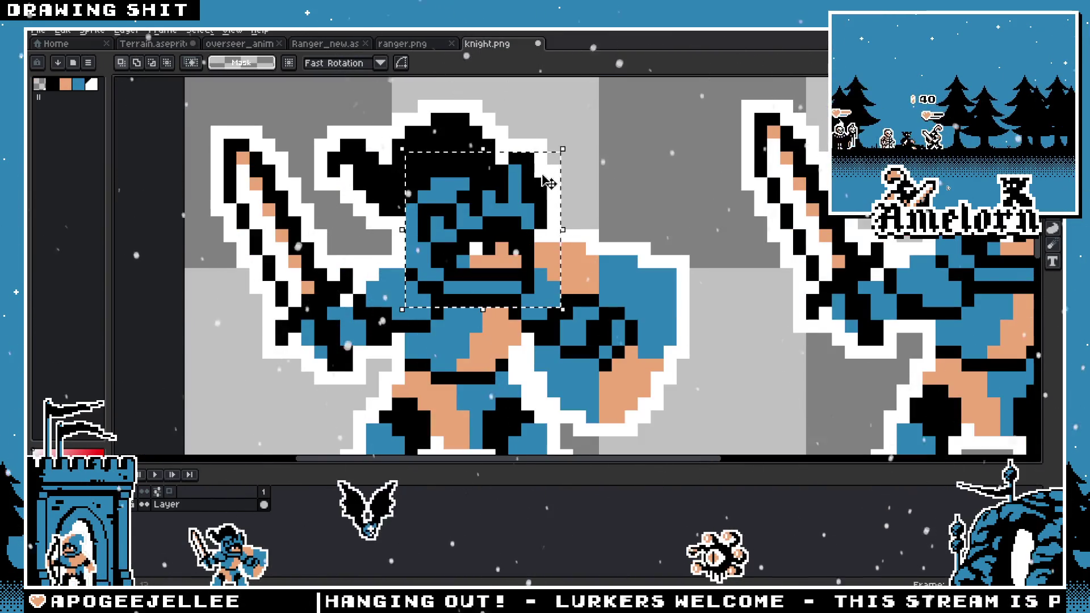
left_click(514, 182)
left_click(168, 44)
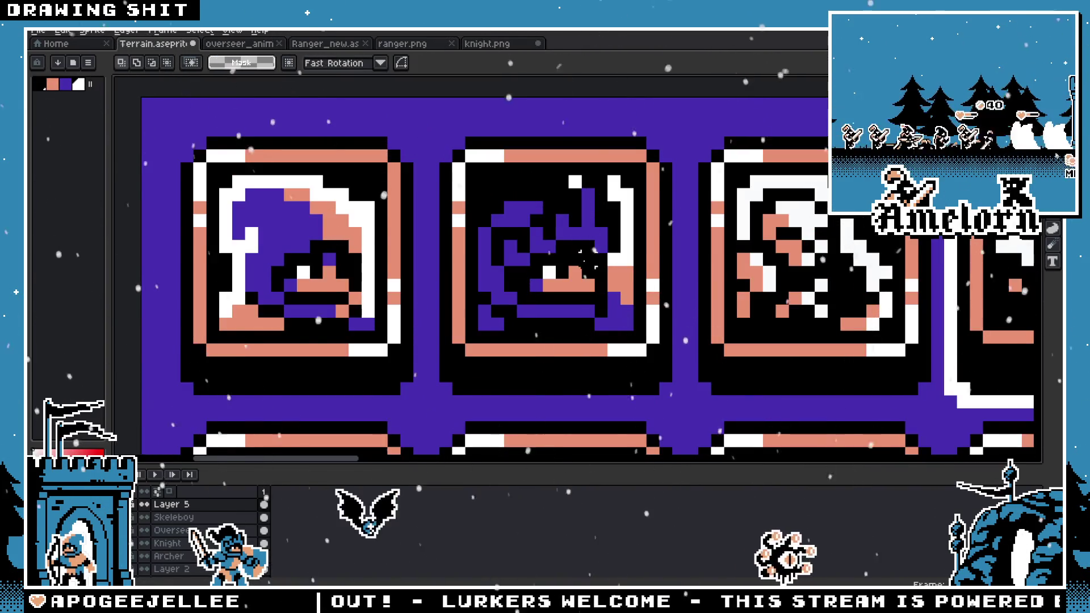
Step: Clear the second slot and paste the knight head inside its frame
scroll(549, 193, "up", 1)
key("b")
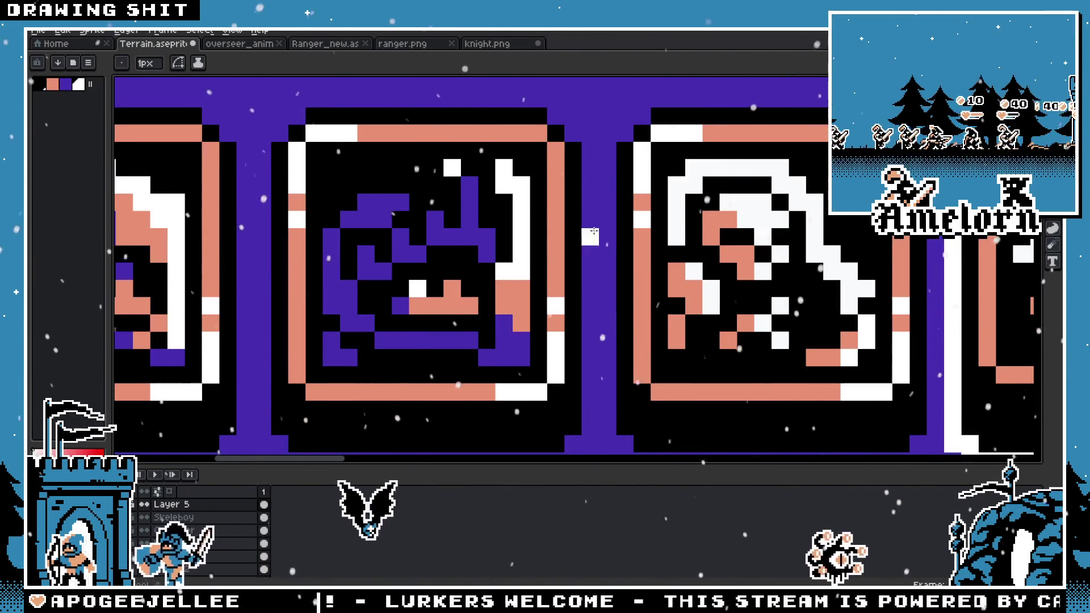
left_click(342, 171)
key("Delete")
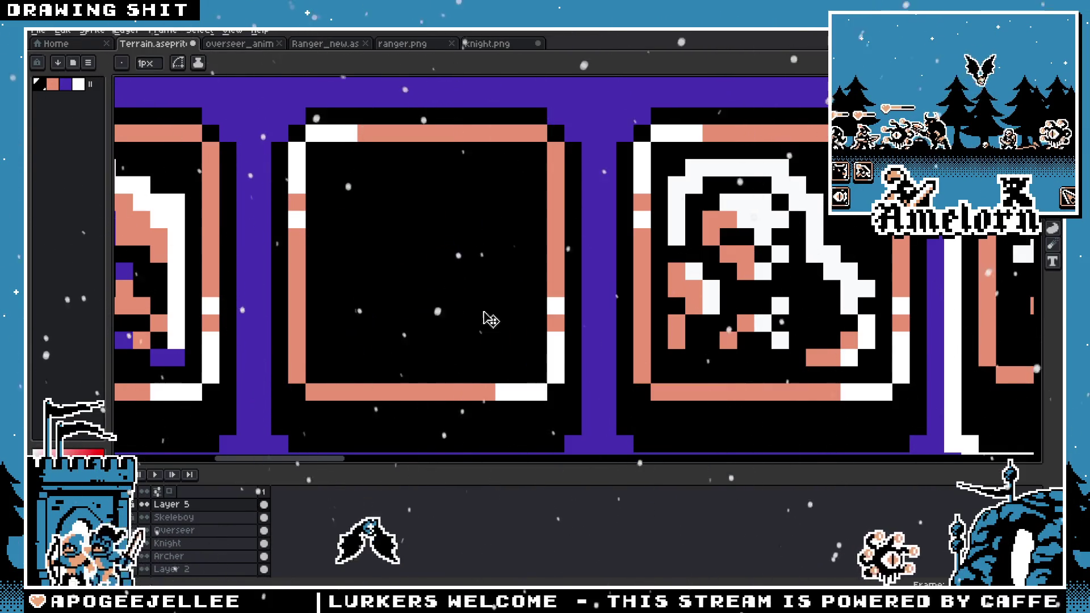
key("ctrl+v")
left_click_drag(280, 272, 435, 271)
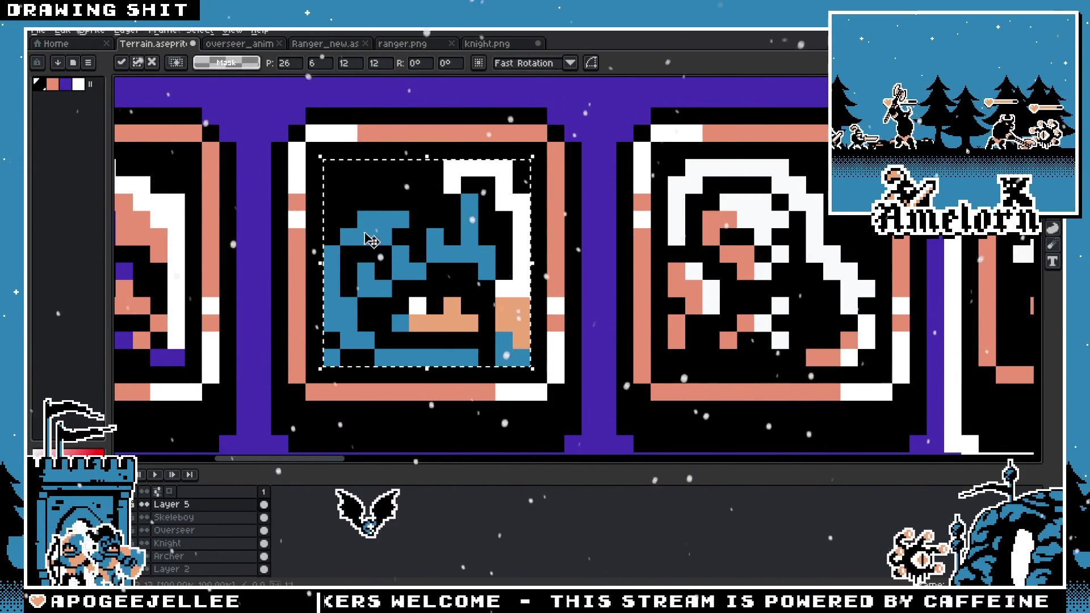
left_click_drag(246, 203, 368, 227)
Step: Recolour the knight's teal pixels purple and its tan face salmon
key("g")
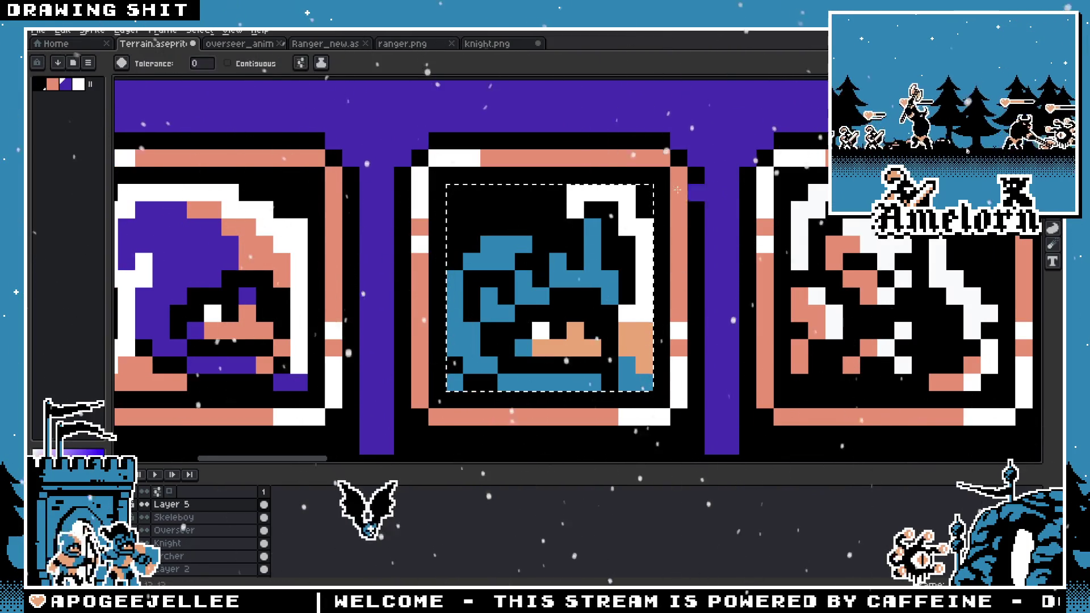
left_click(500, 245)
left_click(678, 335, "alt")
left_click(633, 341)
scroll(562, 307, "down", 3)
key("v")
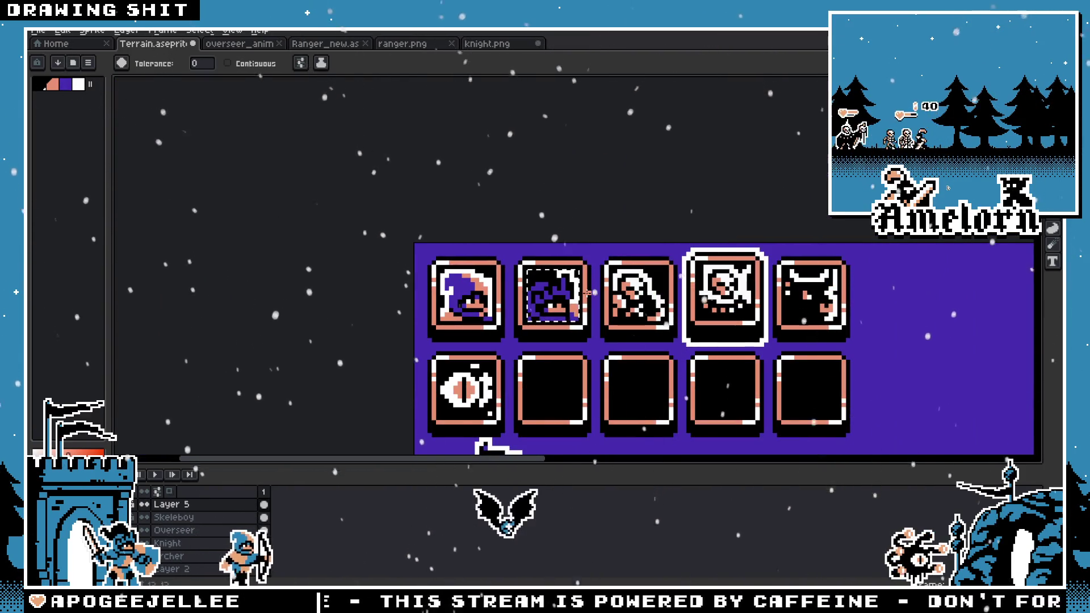
scroll(599, 295, "down", 2)
key("g")
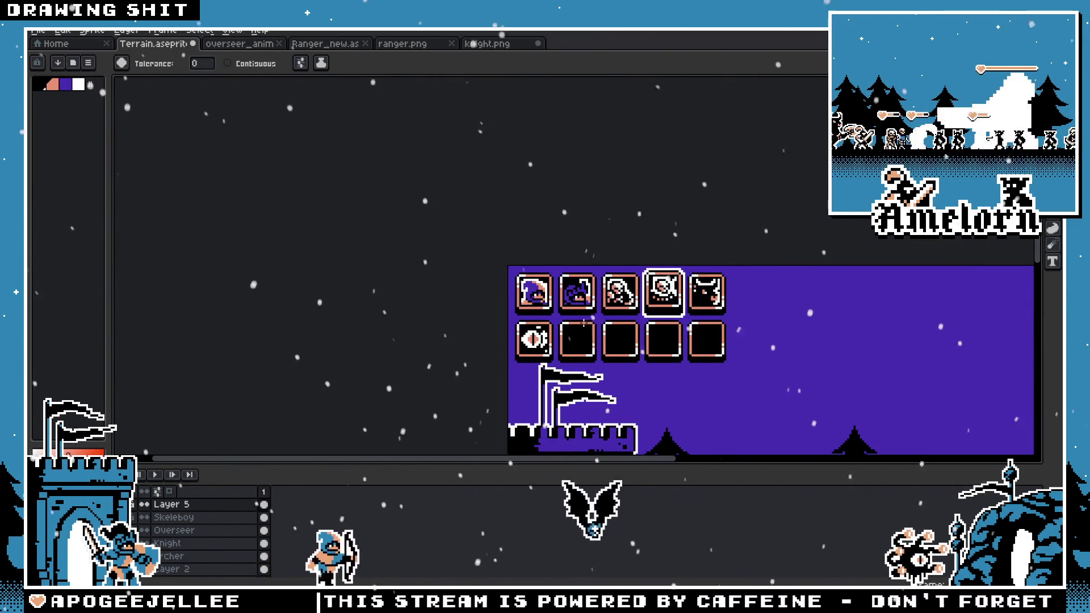
scroll(577, 319, "up", 3)
key("v")
key("Delete")
key("ctrl+z")
key("g")
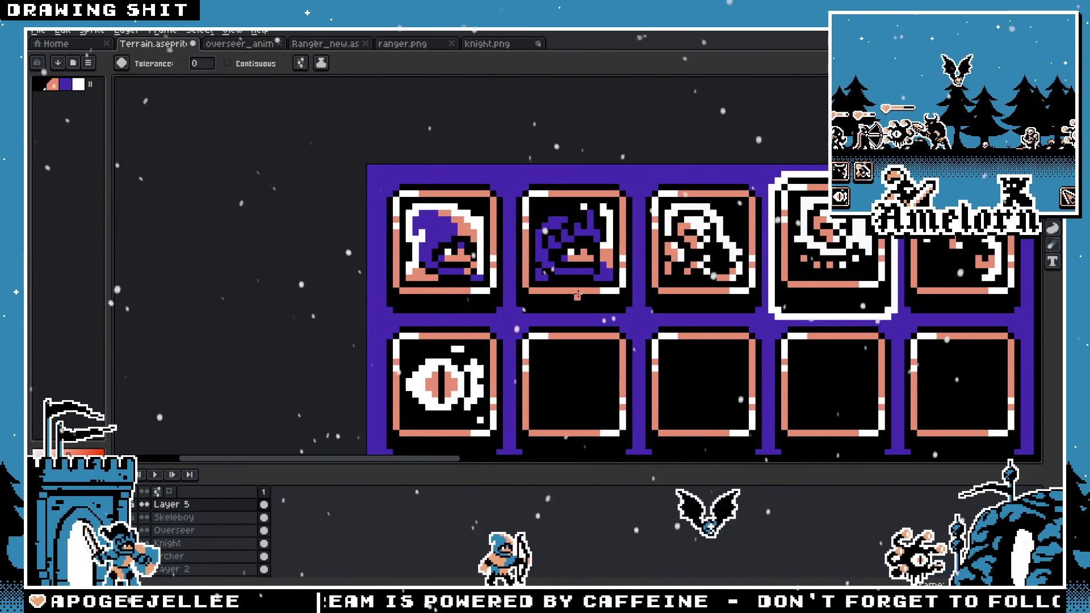
scroll(577, 294, "up", 3)
scroll(578, 294, "down", 6)
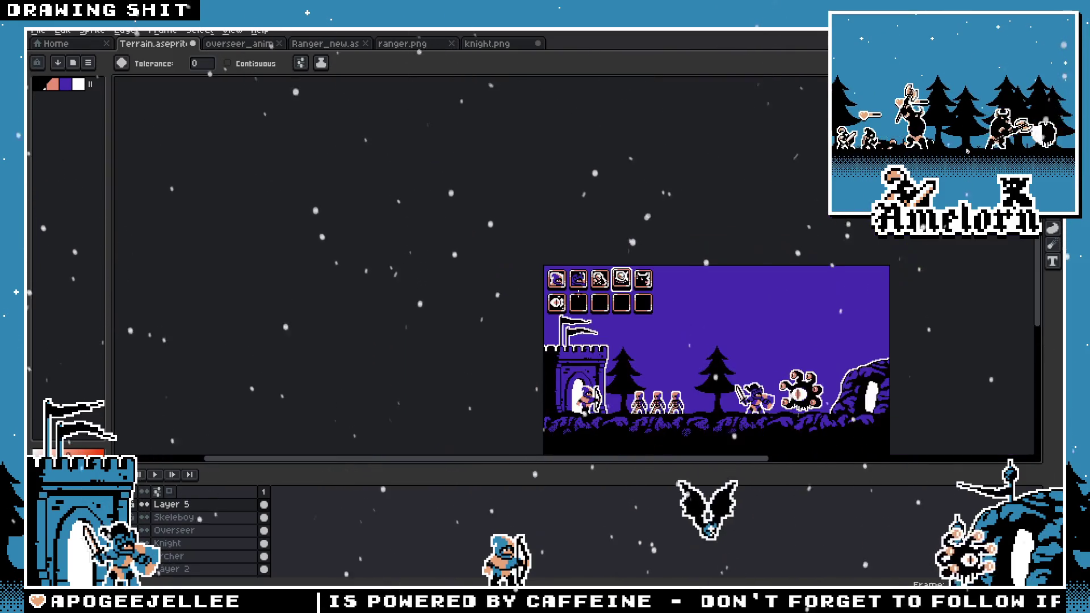
scroll(578, 293, "up", 2)
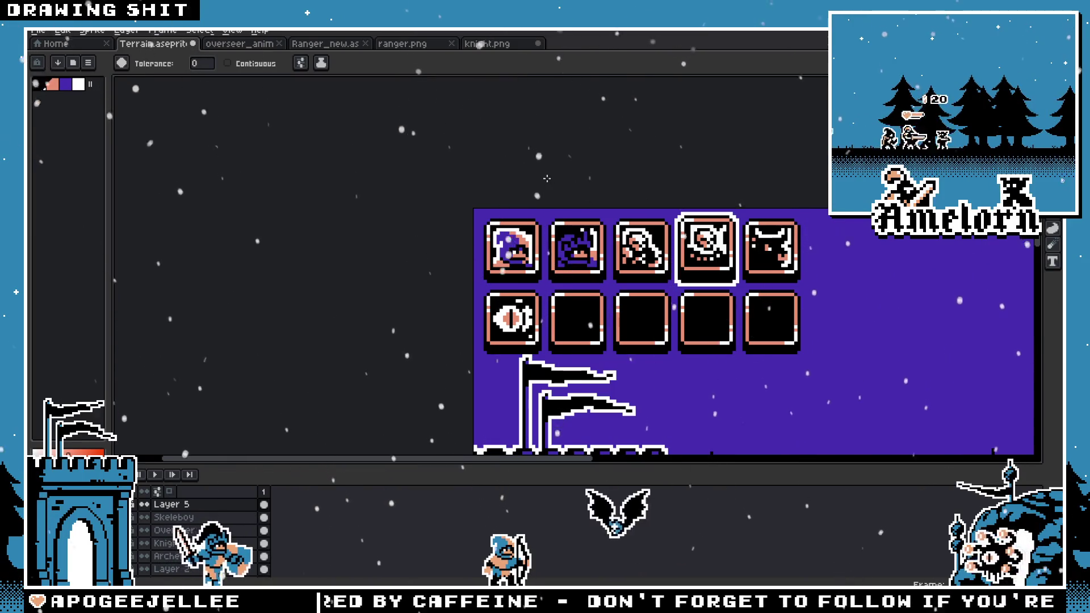
Step: Open overseer_anim.aseprite from the recent Majesty GB art folder
left_click(252, 45)
left_click(327, 49)
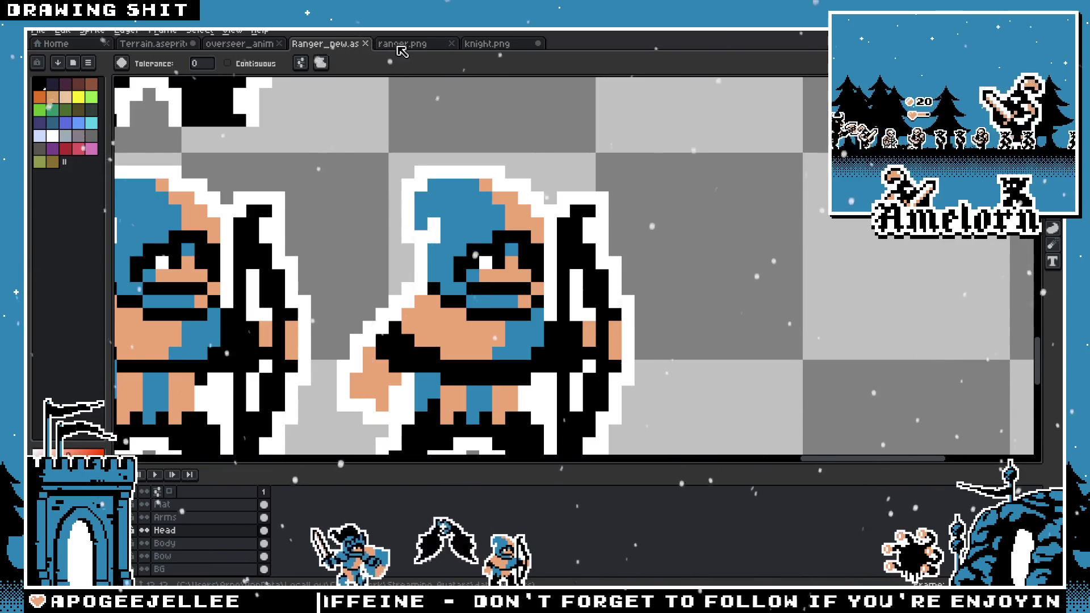
left_click(231, 45)
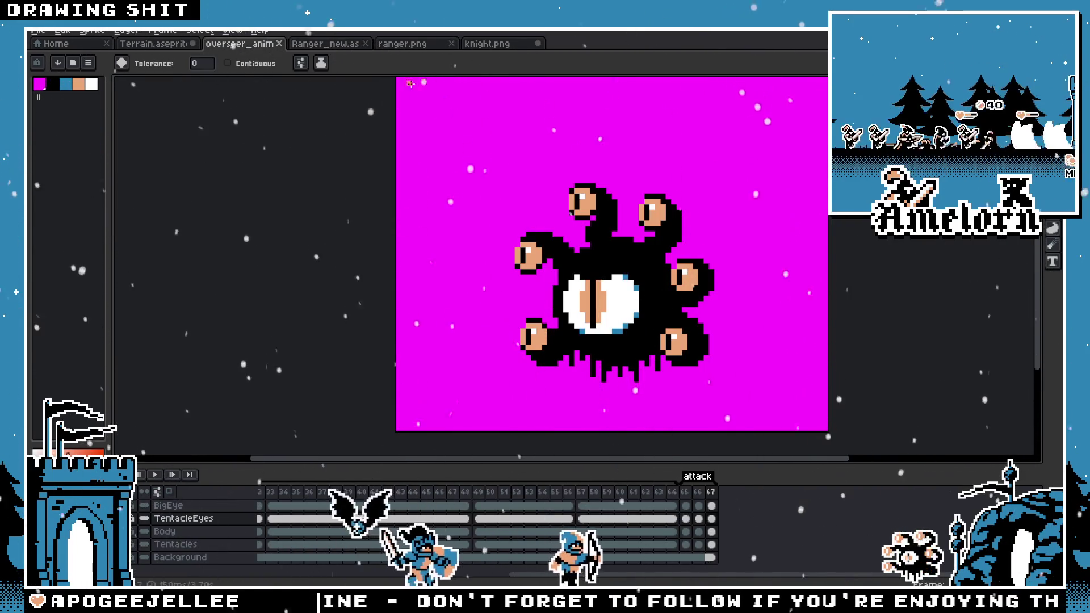
left_click(39, 31)
left_click(48, 61)
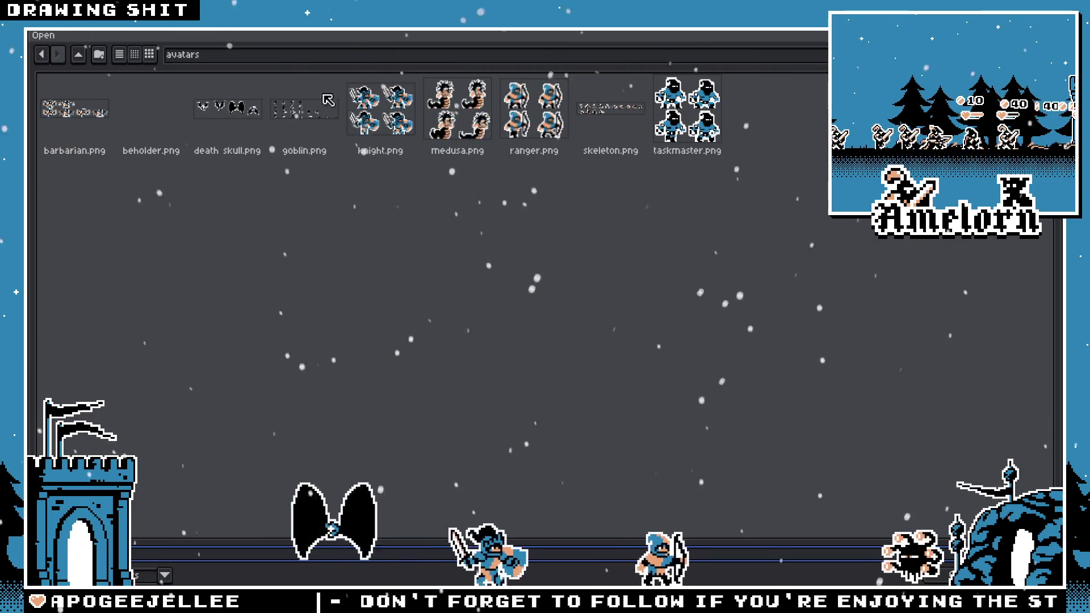
left_click(284, 54)
left_click(237, 215)
scroll(454, 227, "down", 3)
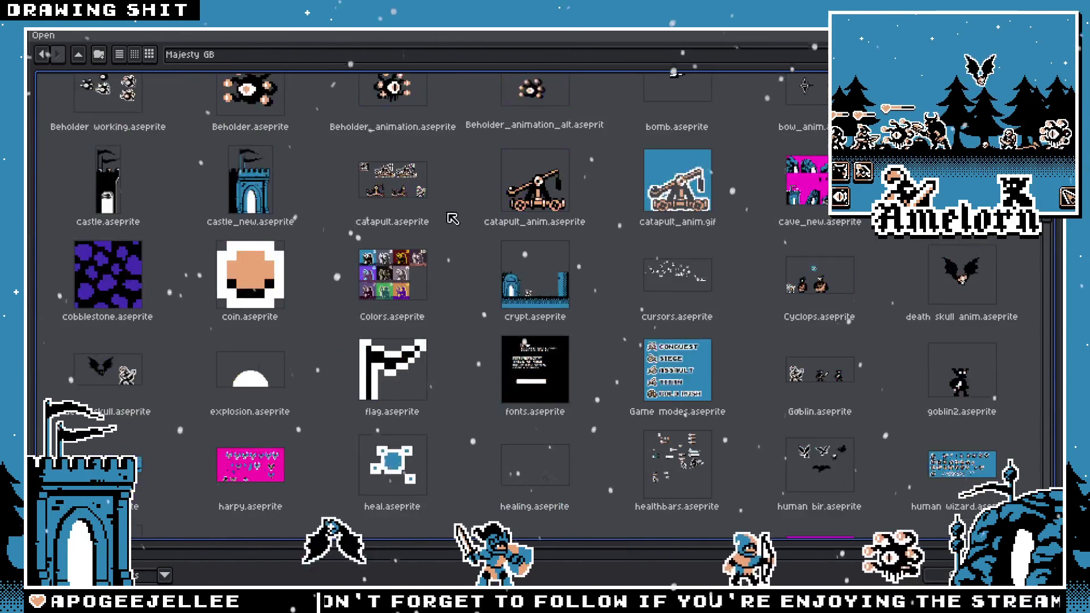
scroll(483, 228, "up", 4)
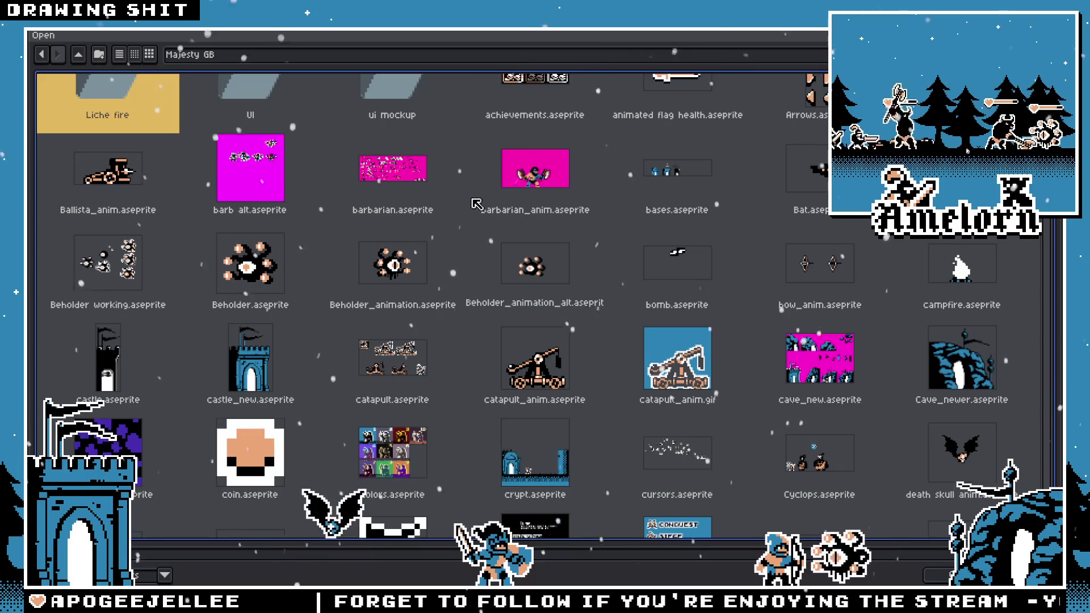
scroll(482, 198, "down", 3)
scroll(529, 227, "down", 15)
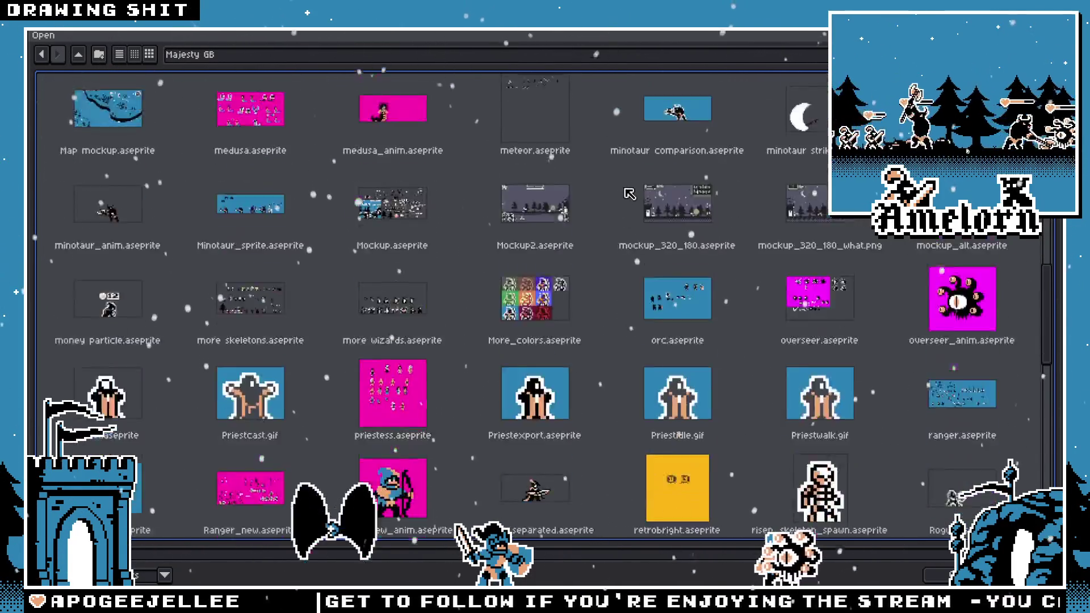
double_click(944, 245)
Step: Open overseer.aseprite from the same folder
scroll(549, 317, "up", 5)
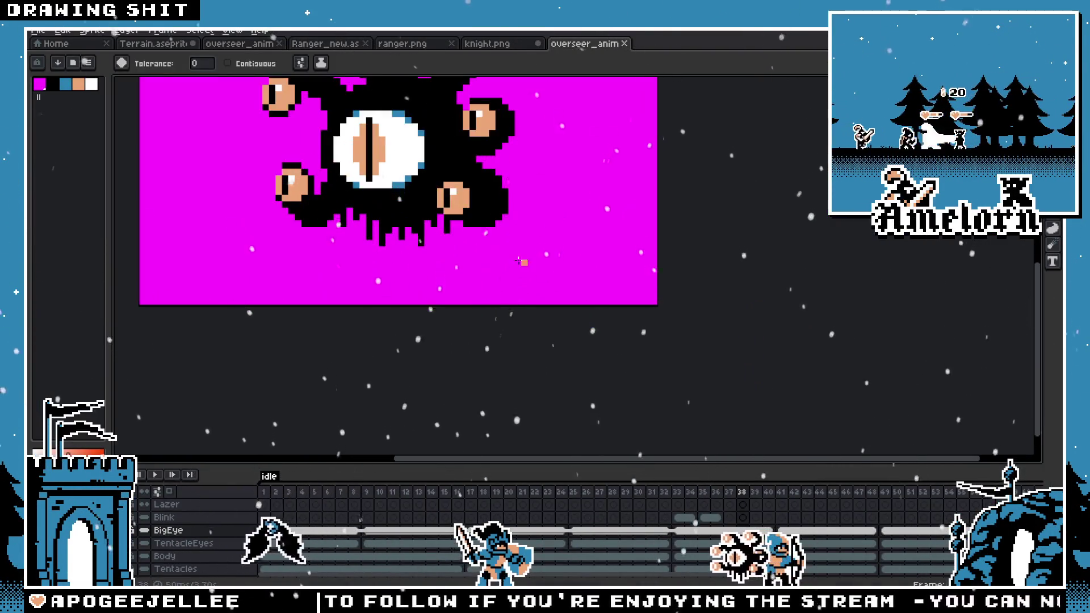
left_click(38, 31)
left_click(51, 58)
scroll(775, 368, "down", 10)
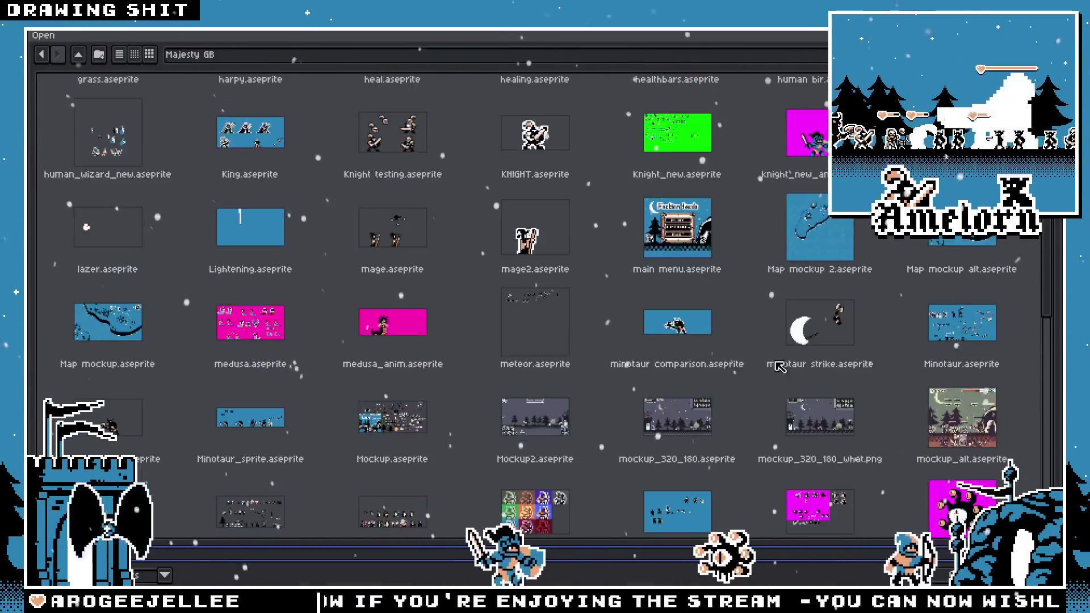
double_click(819, 335)
scroll(693, 202, "up", 3)
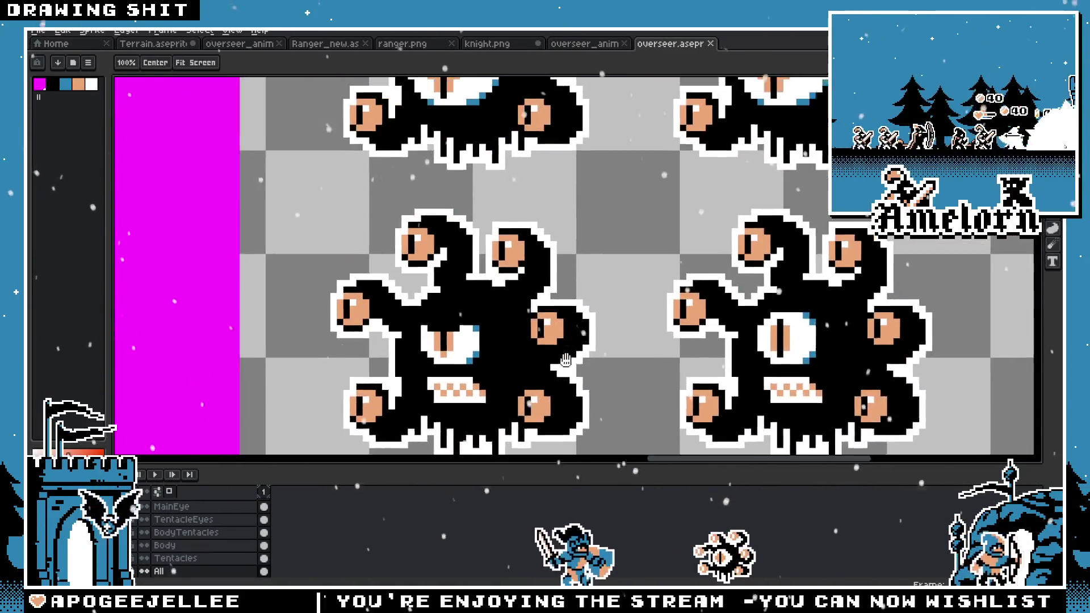
Step: Select the overseer's central eye with the elliptical marquee, then return to Terrain.aseprite
scroll(693, 201, "down", 2)
scroll(508, 288, "up", 2)
left_click_drag(509, 288, 551, 315)
key("shift+m")
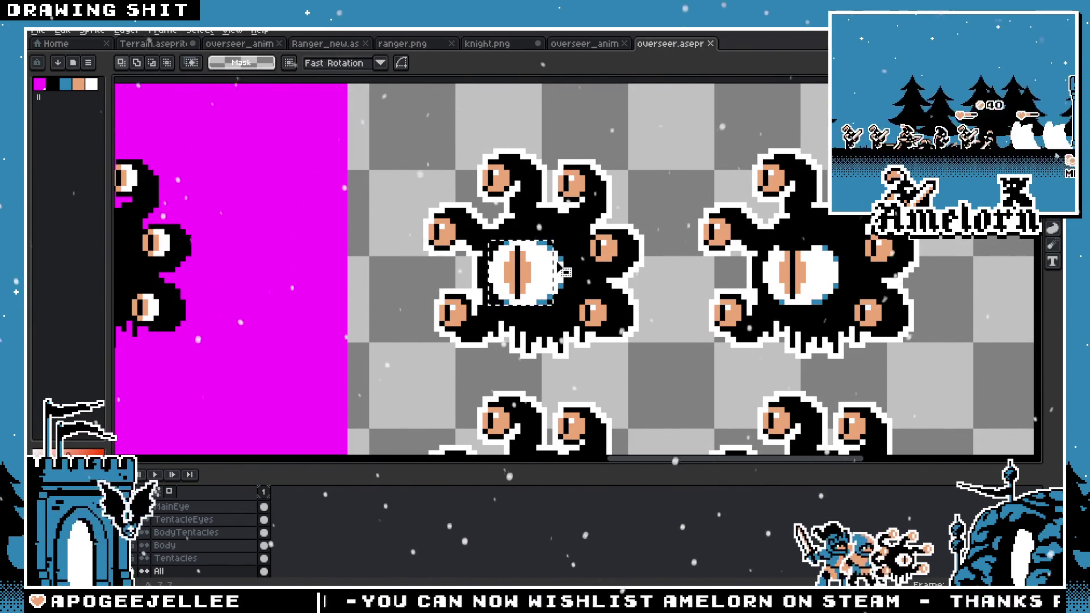
scroll(517, 262, "up", 2)
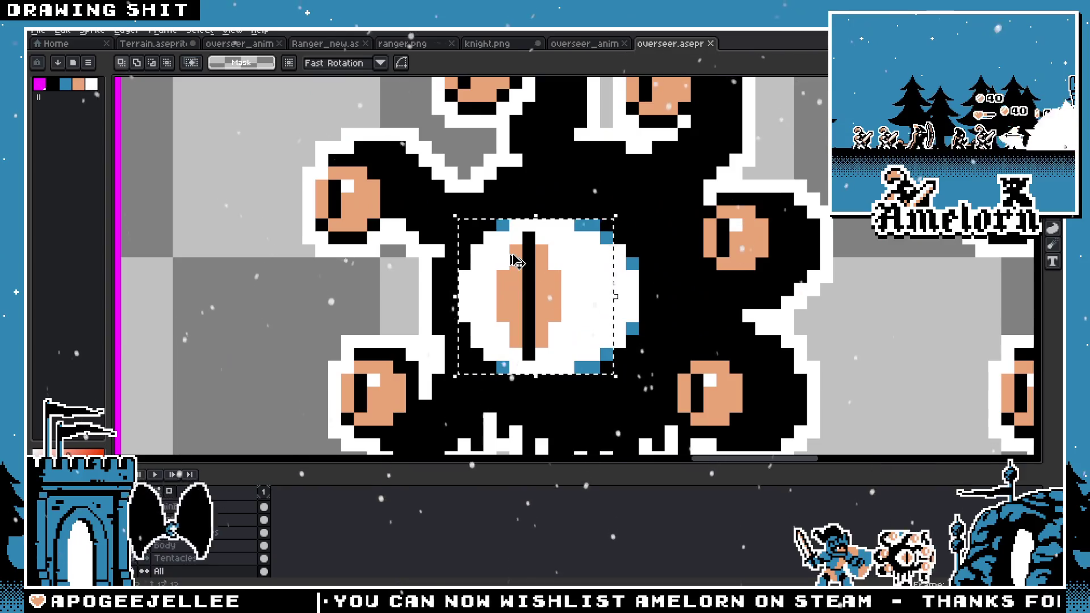
left_click(149, 48)
scroll(619, 287, "up", 4)
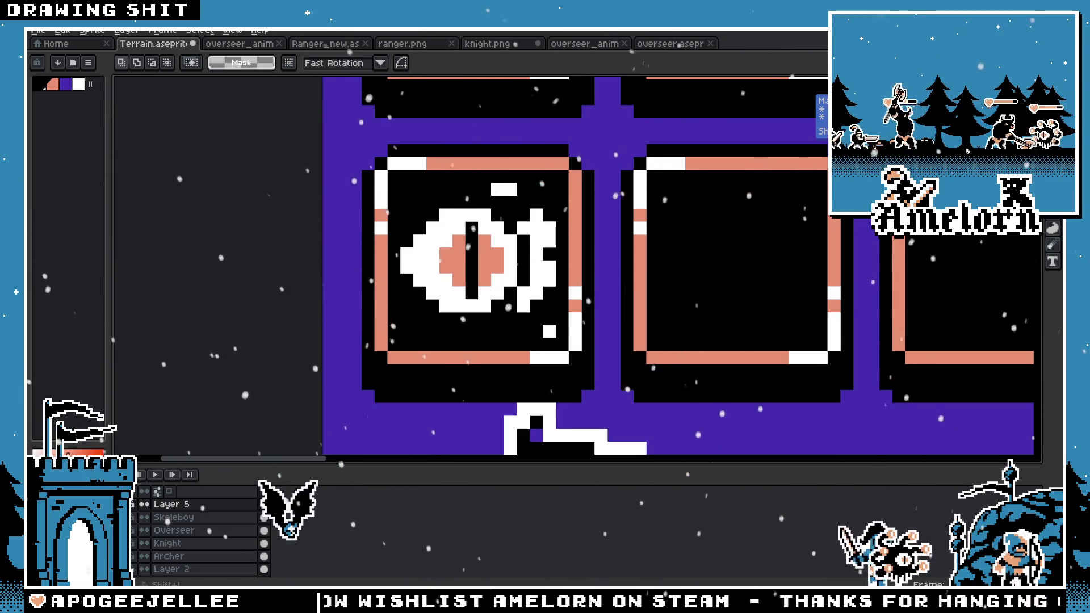
Step: Undo the botched edit and delete the misplaced eye from the left icon slot
key("u")
key("ctrl+z")
key("ctrl+z")
key("ctrl+z")
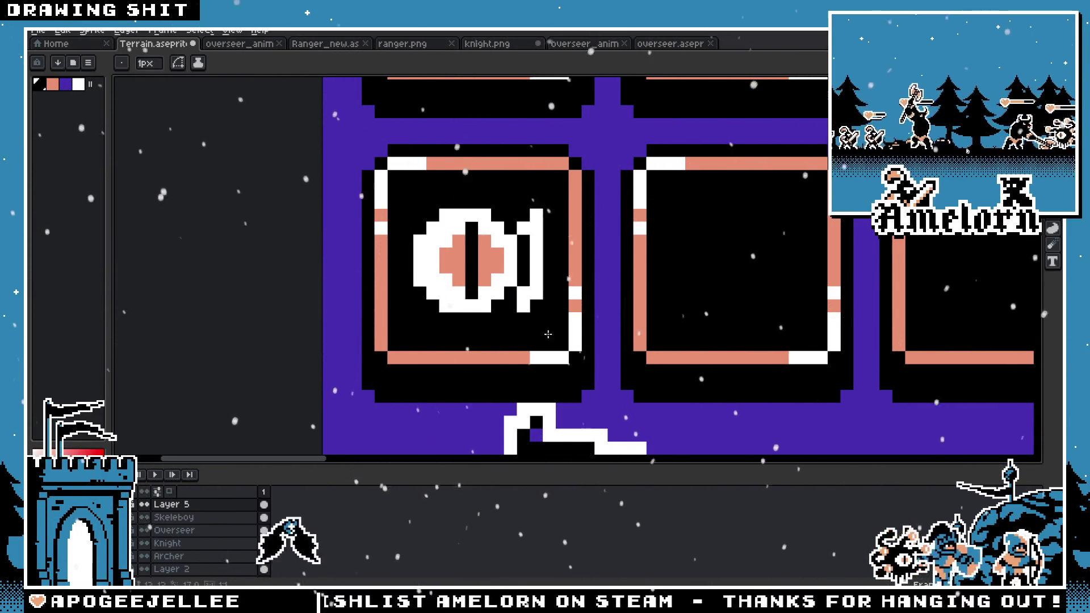
left_click_drag(533, 319, 444, 306)
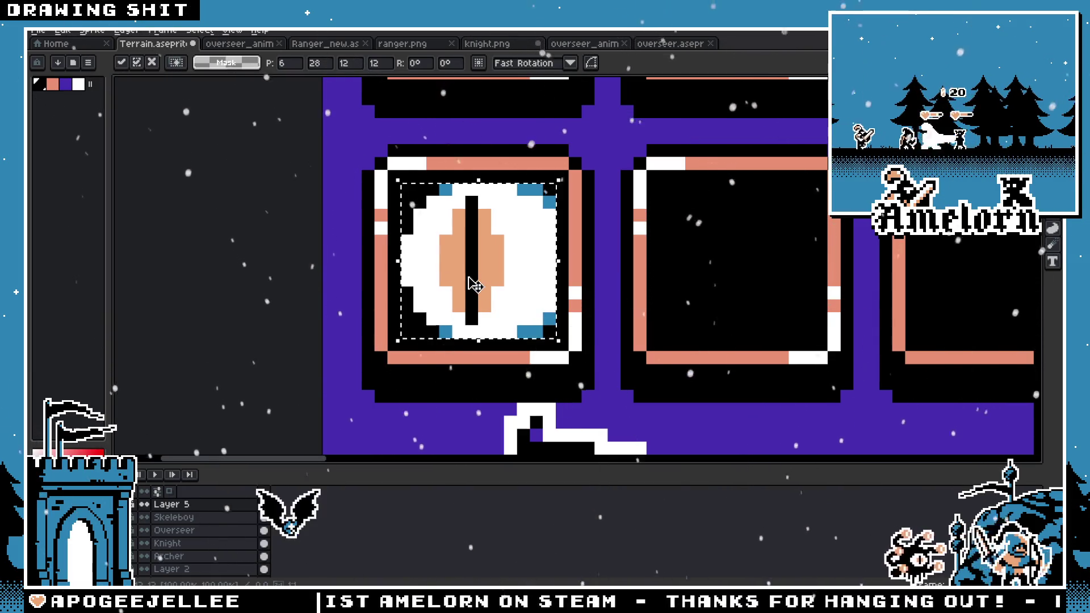
scroll(637, 238, "down", 5)
scroll(637, 238, "up", 2)
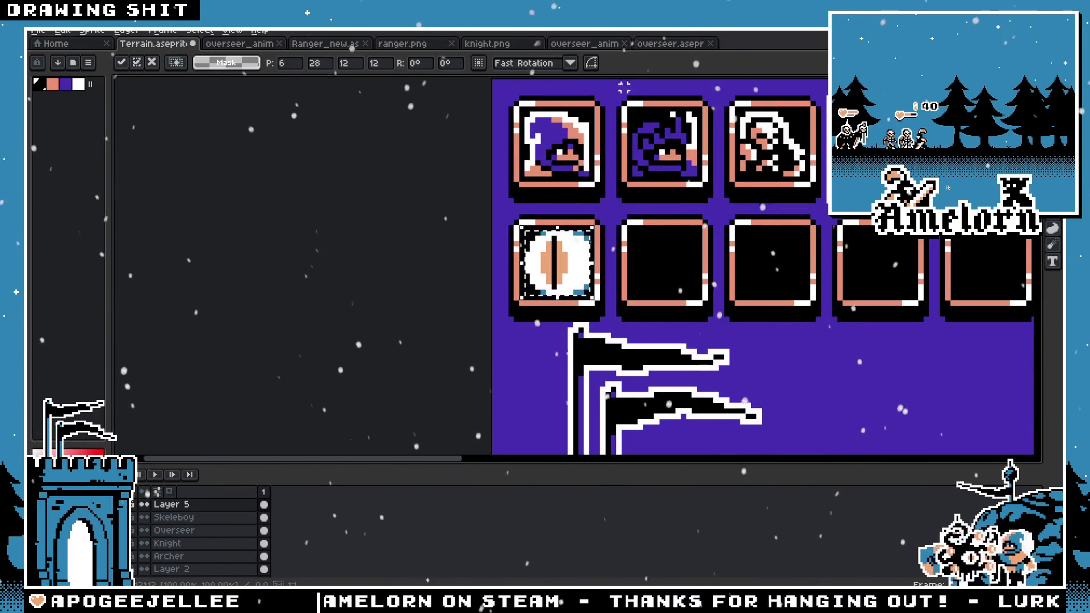
key("Delete")
Step: Paste the copied overseer eye into the Terrain HUD and commit its placement
left_click(678, 46)
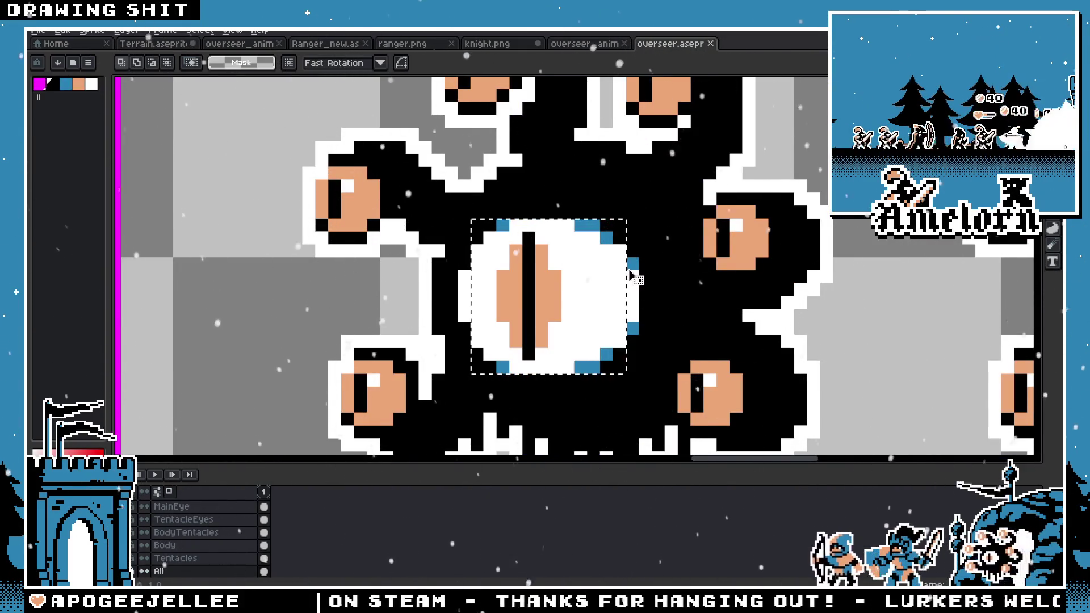
left_click(165, 44)
key("ctrl+v")
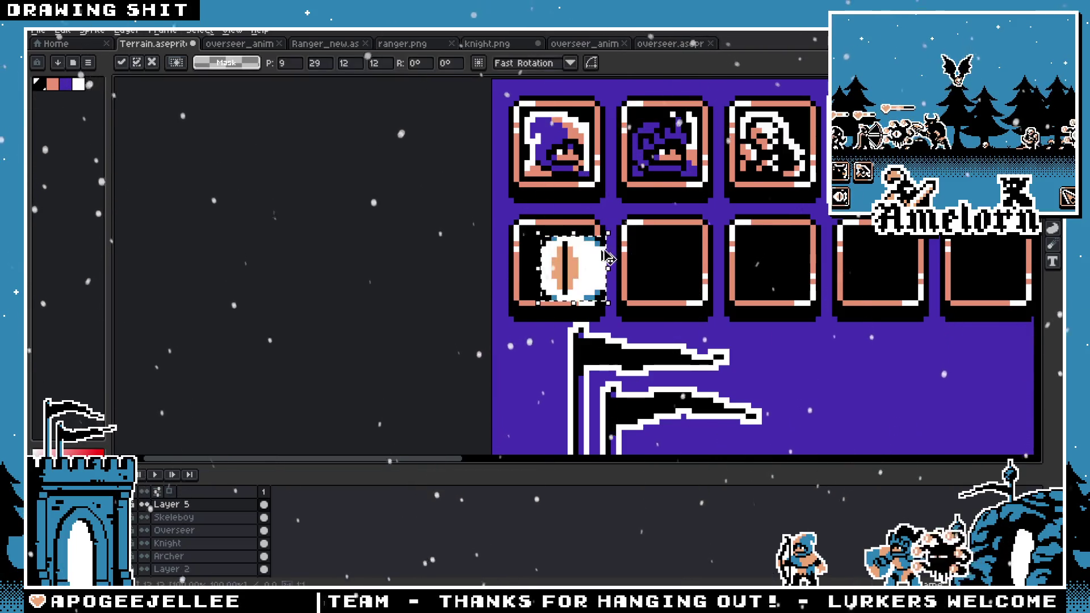
scroll(561, 270, "up", 2)
key("Return")
scroll(548, 263, "down", 4)
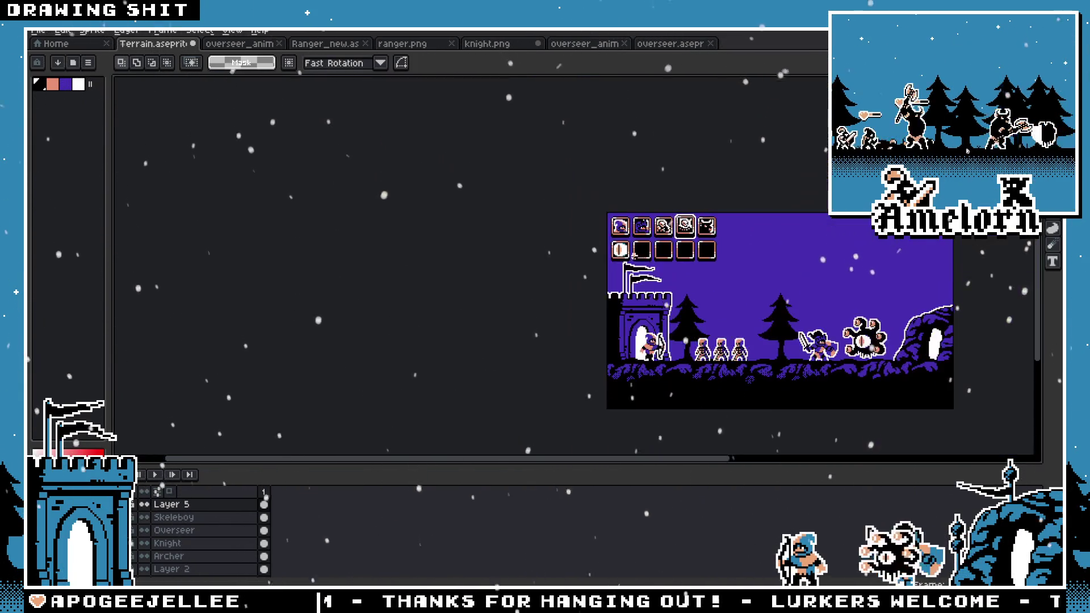
scroll(528, 238, "up", 4)
scroll(529, 239, "up", 1)
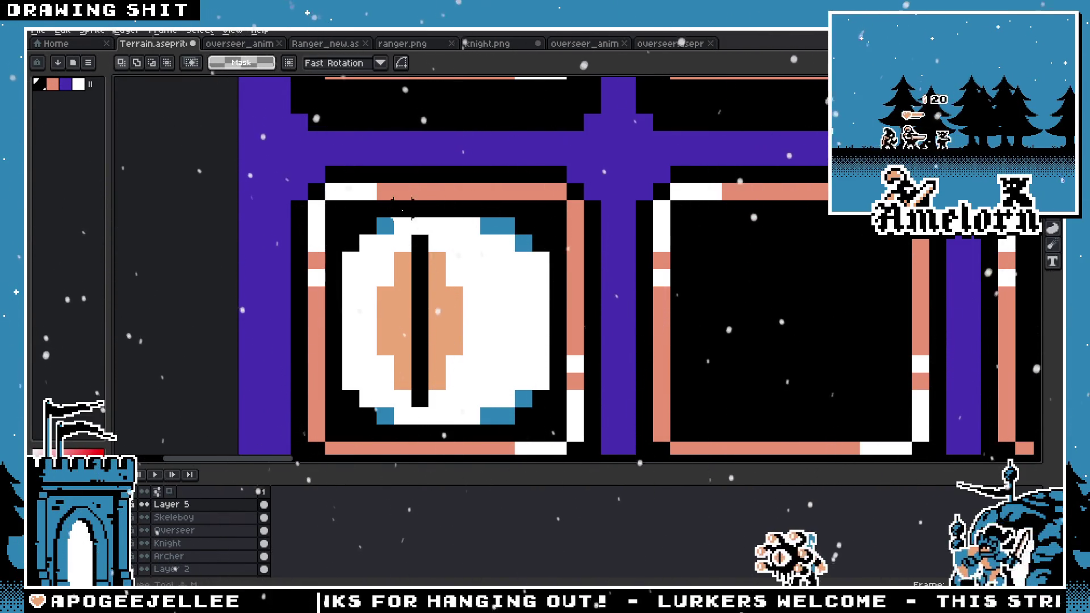
Step: Select the eye in the left tile and Paint Bucket its blue corner pixels purple
left_click_drag(348, 224, 530, 410)
scroll(530, 410, "down", 1)
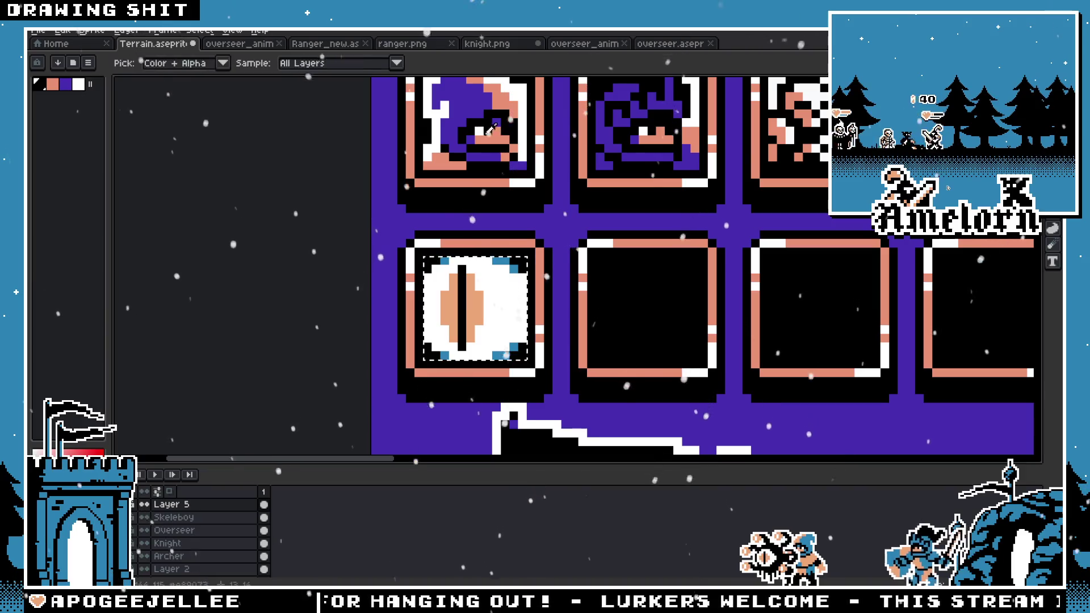
key("g")
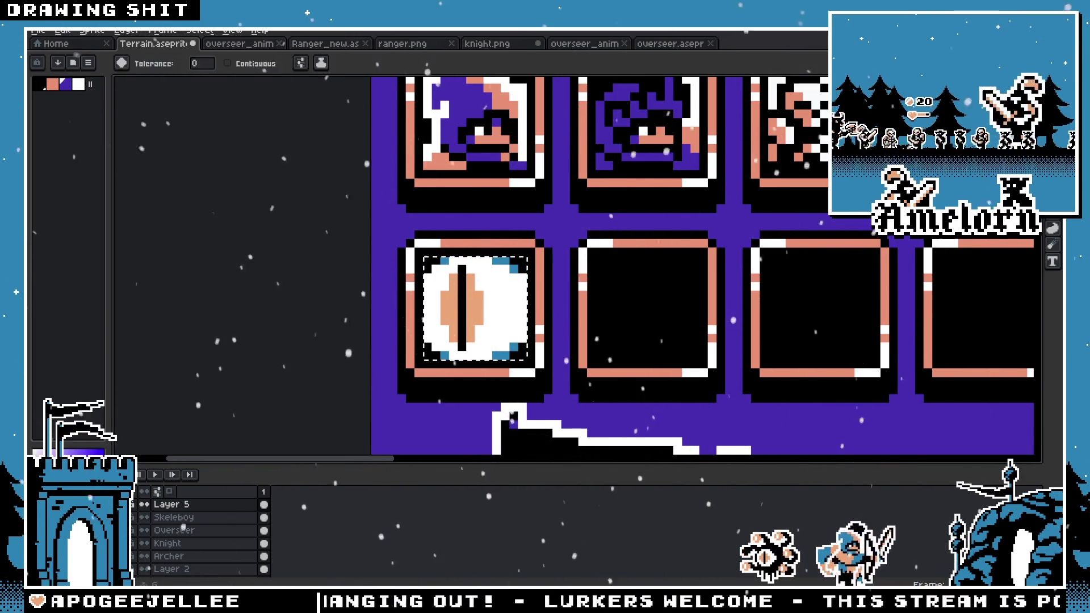
scroll(547, 266, "up", 1)
left_click(427, 254)
scroll(426, 254, "up", 2)
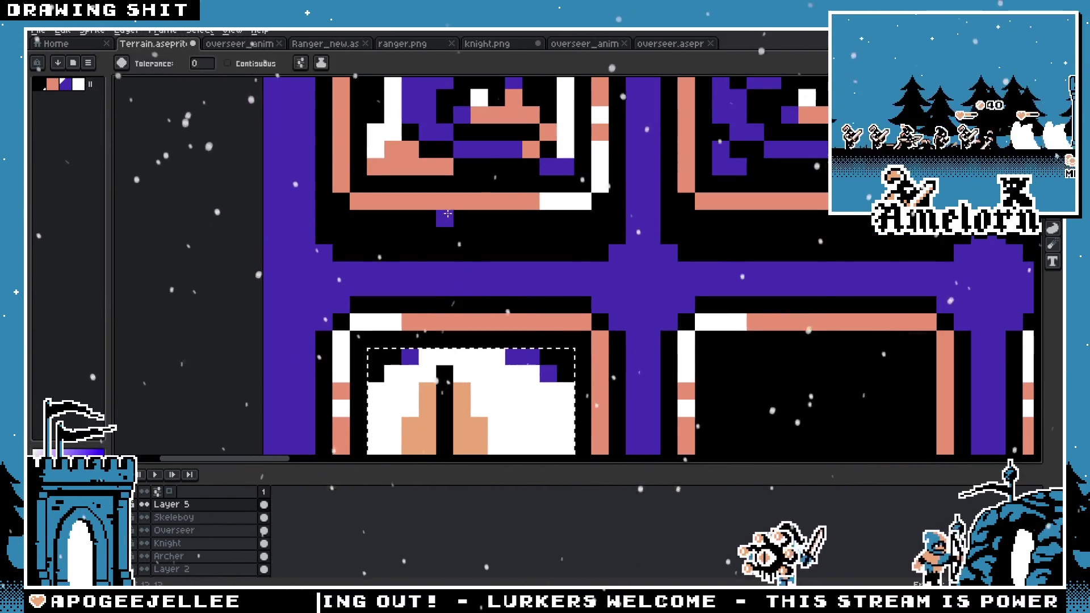
scroll(526, 378, "down", 2)
scroll(527, 379, "down", 3)
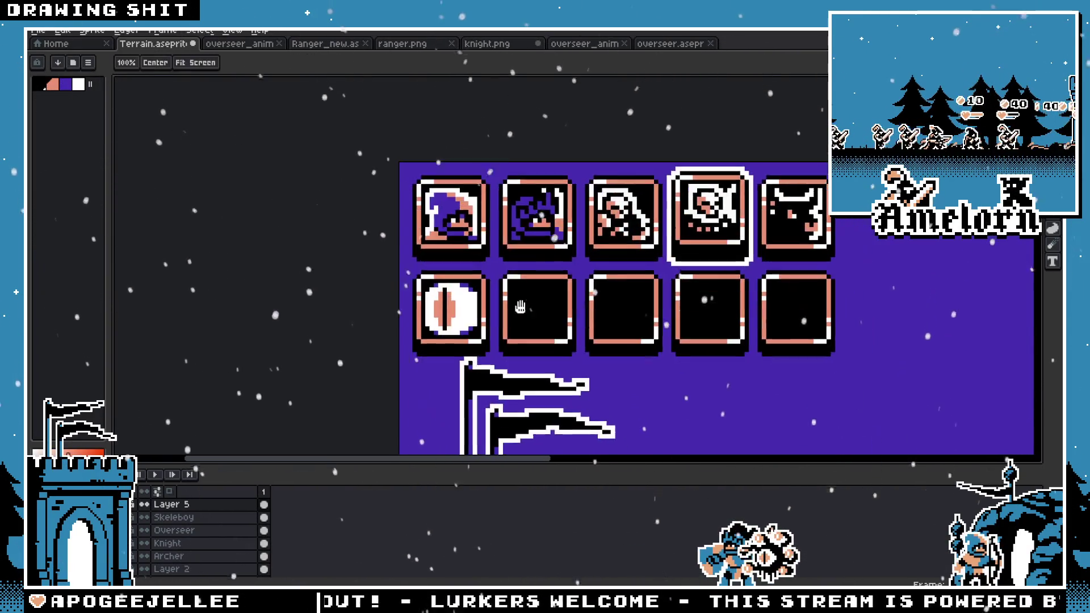
scroll(524, 301, "up", 3)
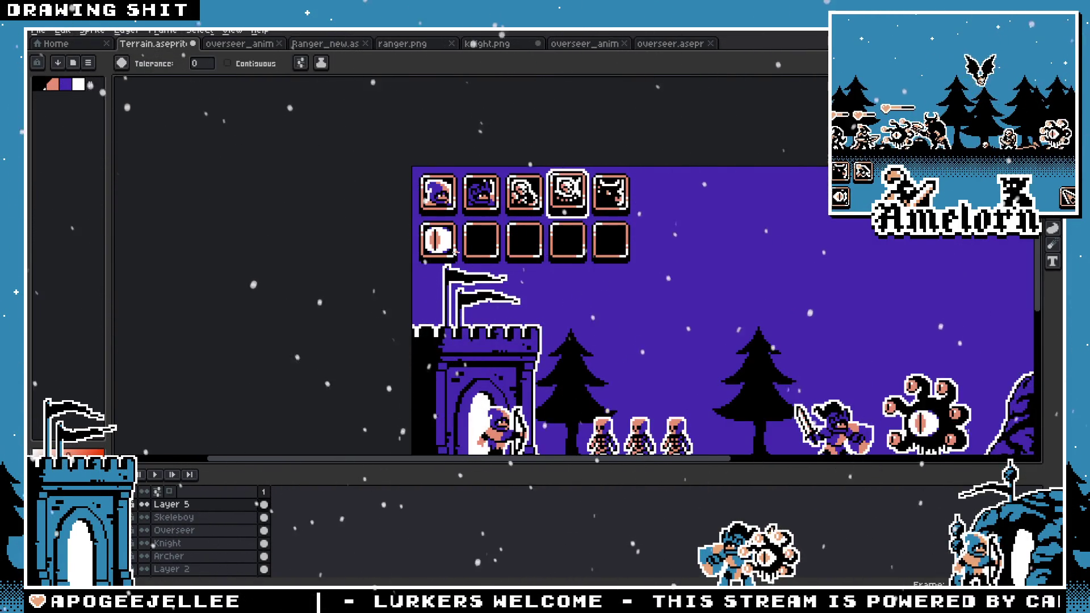
Step: On the overseer sprite, move the selection marquee over the left half of the central eye
left_click(672, 44)
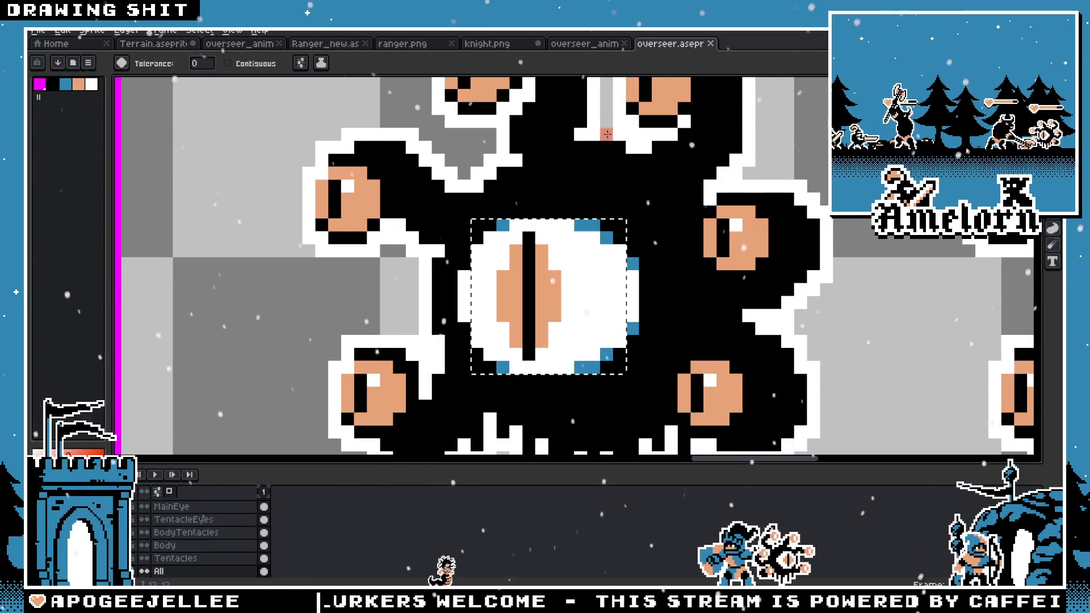
scroll(608, 209, "down", 2)
scroll(607, 208, "up", 1)
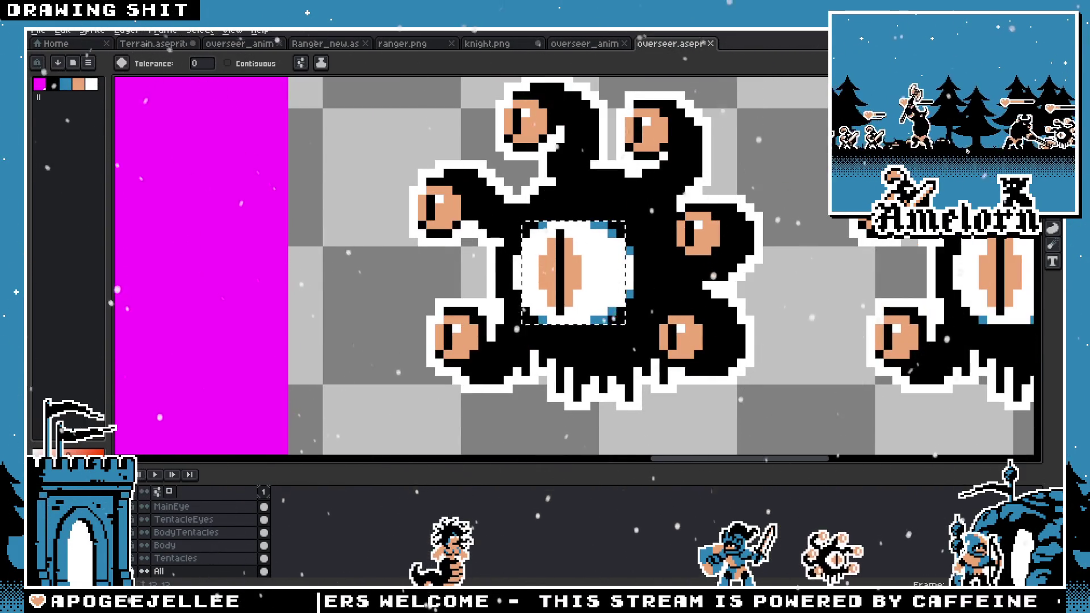
key("v")
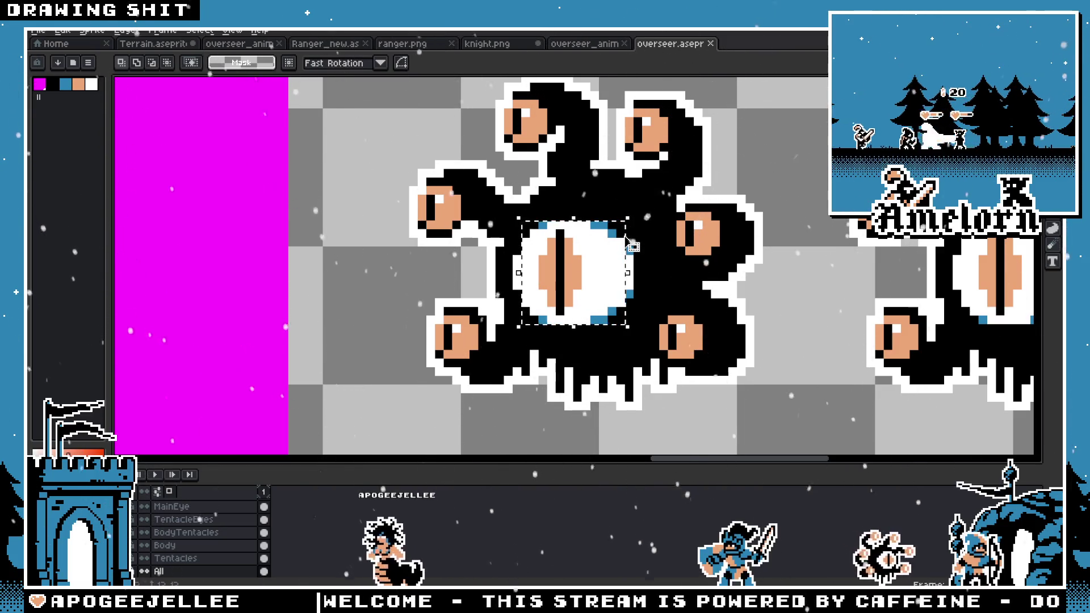
mouse_move(628, 241)
left_mouse_down()
mouse_move(704, 306)
mouse_move(551, 204)
mouse_move(559, 211)
left_mouse_up()
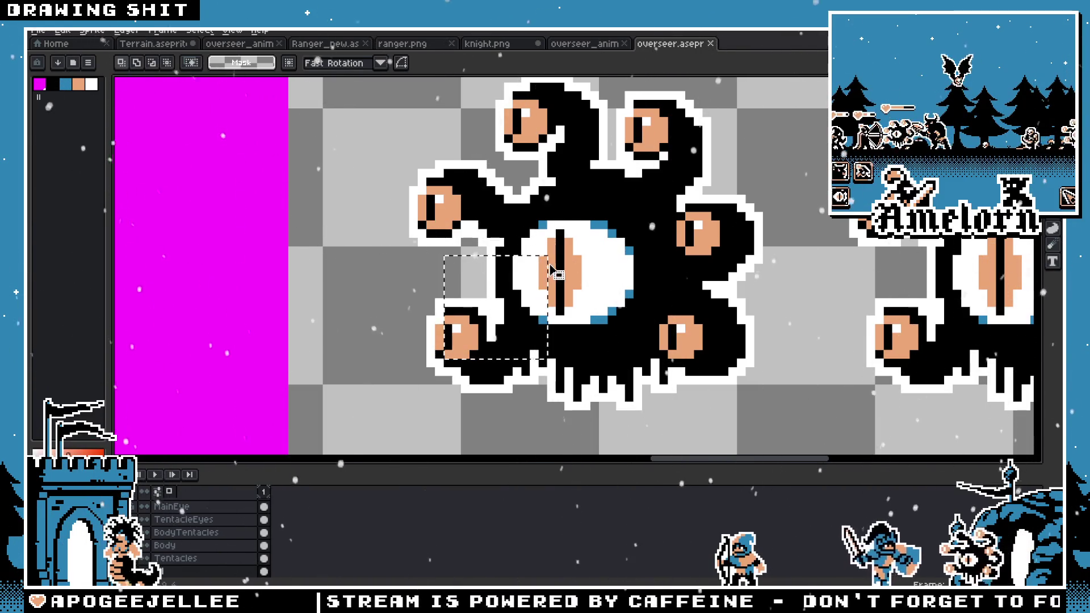
left_click_drag(576, 214, 579, 204)
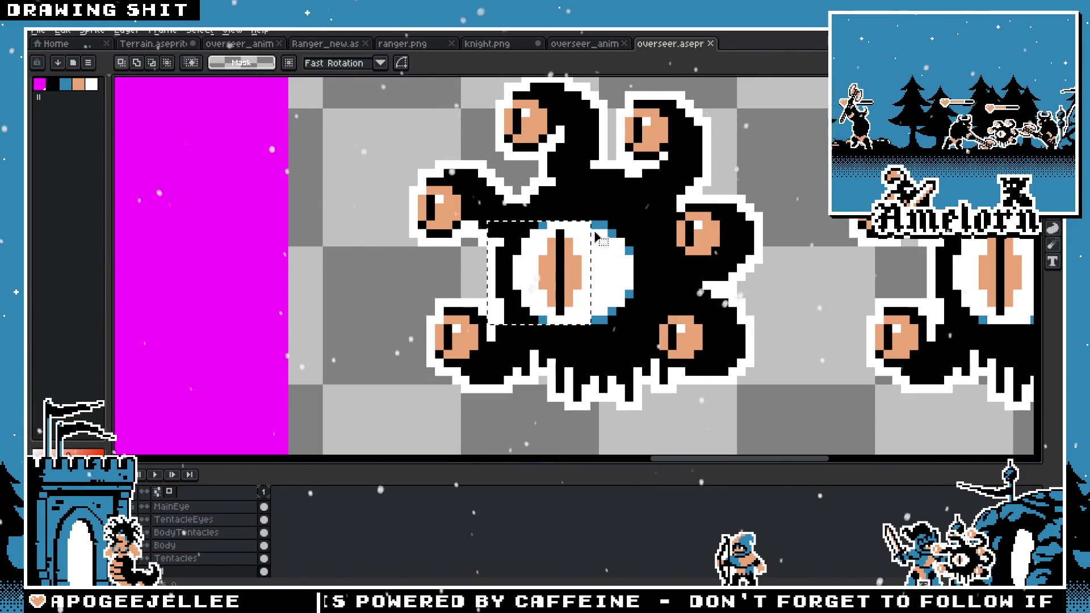
scroll(567, 241, "up", 3)
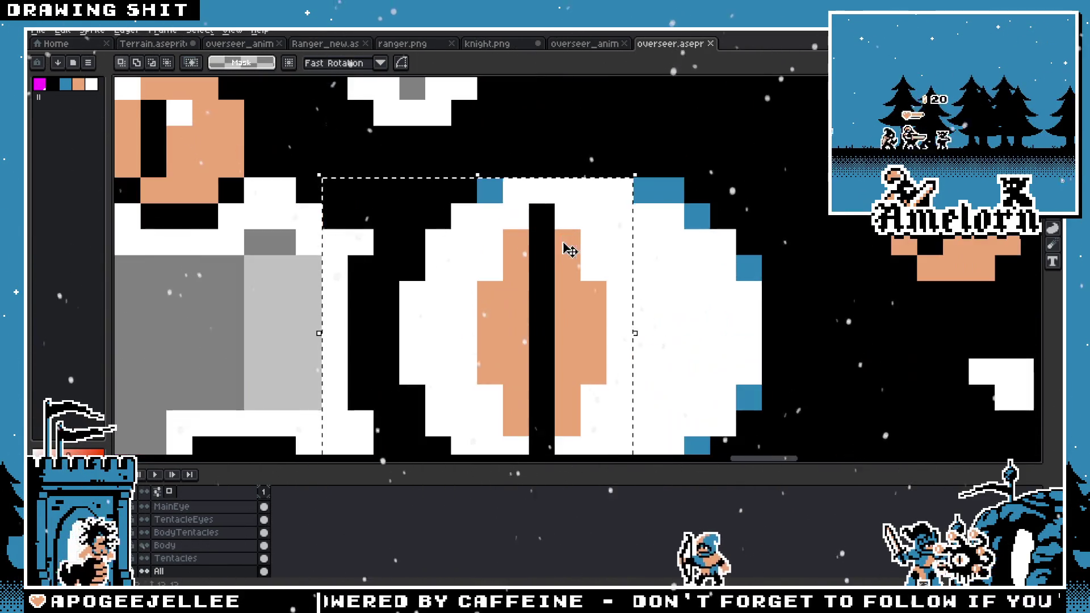
scroll(519, 237, "down", 3)
scroll(522, 241, "up", 1)
left_click(551, 237)
left_click(119, 45)
scroll(472, 244, "up", 4)
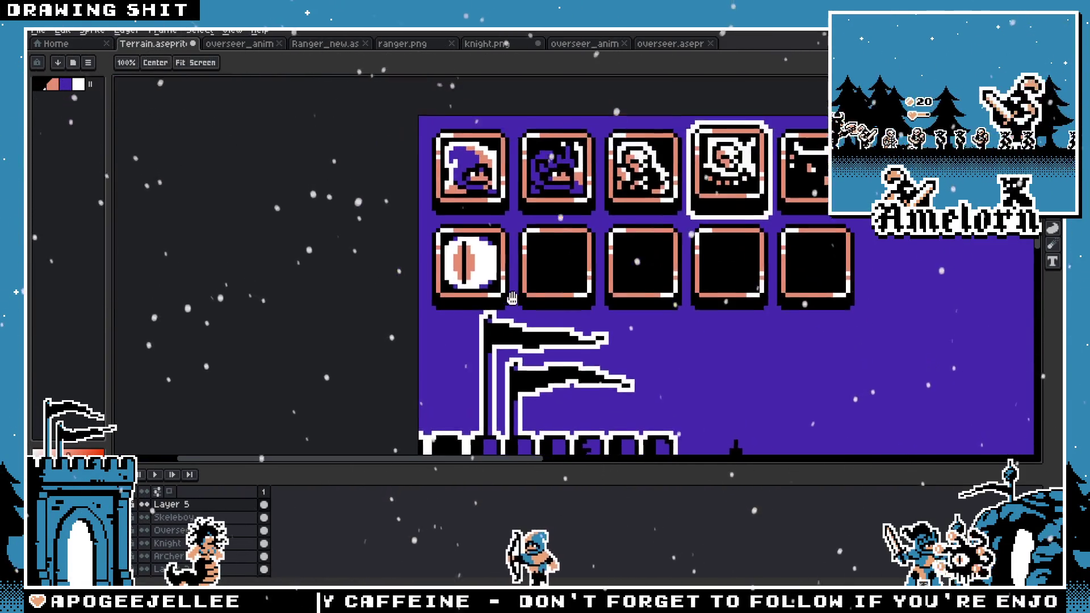
key("ctrl+v")
left_click_drag(596, 249, 645, 258)
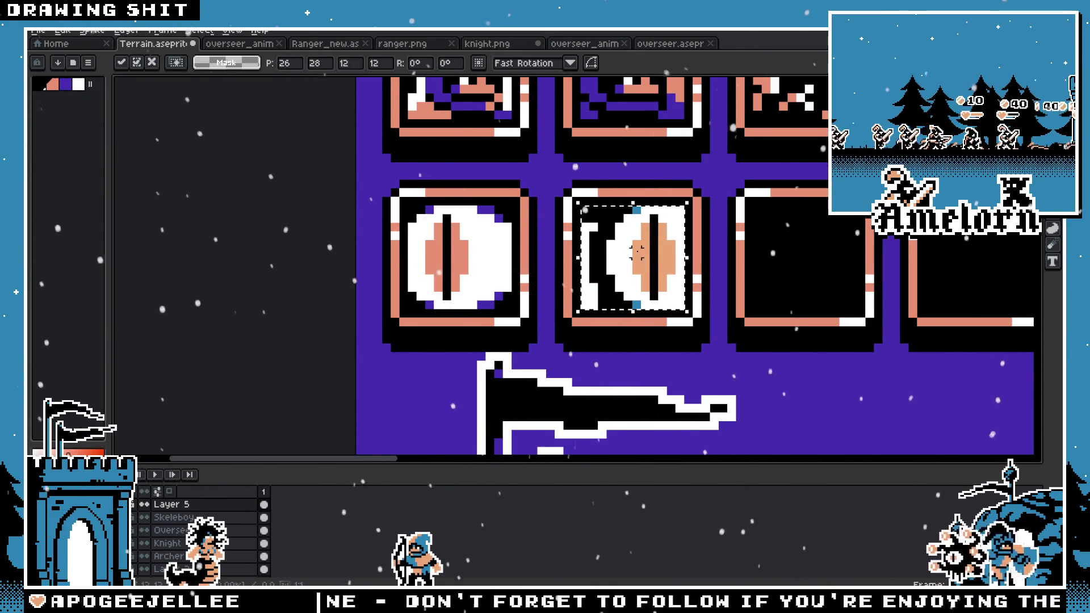
key("shift+h")
scroll(637, 251, "down", 2)
scroll(641, 261, "right", 2)
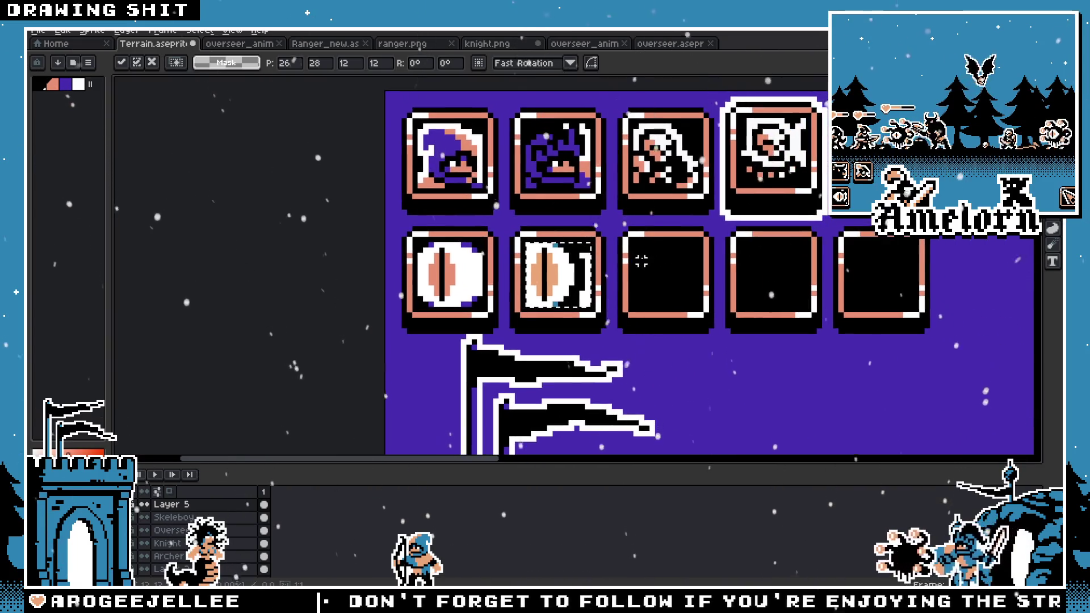
key("Escape")
scroll(468, 248, "up", 2)
mouse_move(469, 236)
left_mouse_down()
mouse_move(318, 384)
mouse_move(372, 372)
left_mouse_up()
scroll(547, 244, "down", 4)
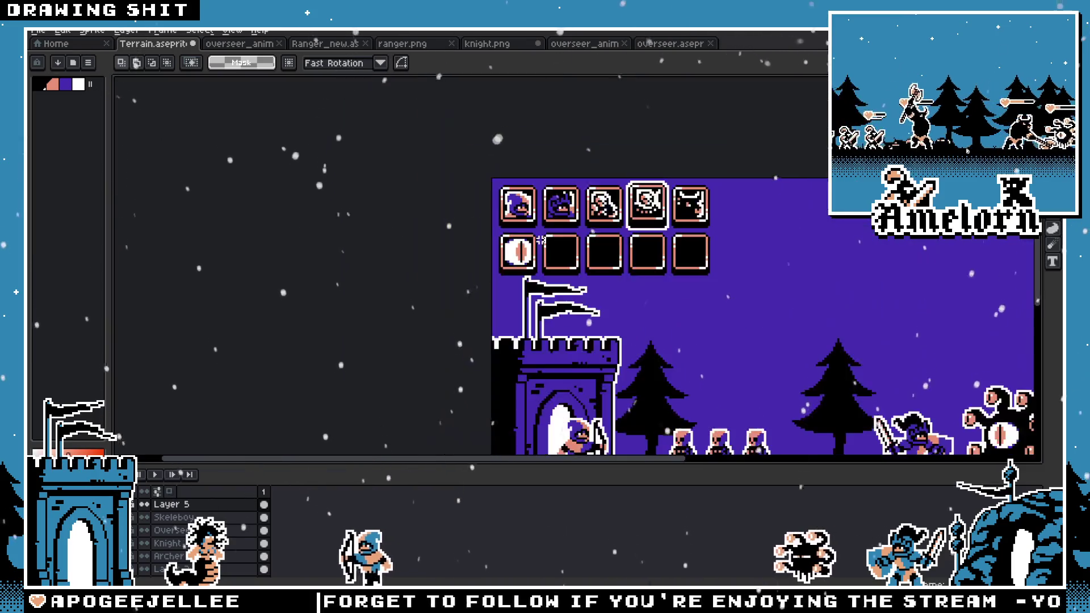
scroll(548, 241, "up", 3)
key("ctrl+v")
left_click_drag(583, 274, 607, 292)
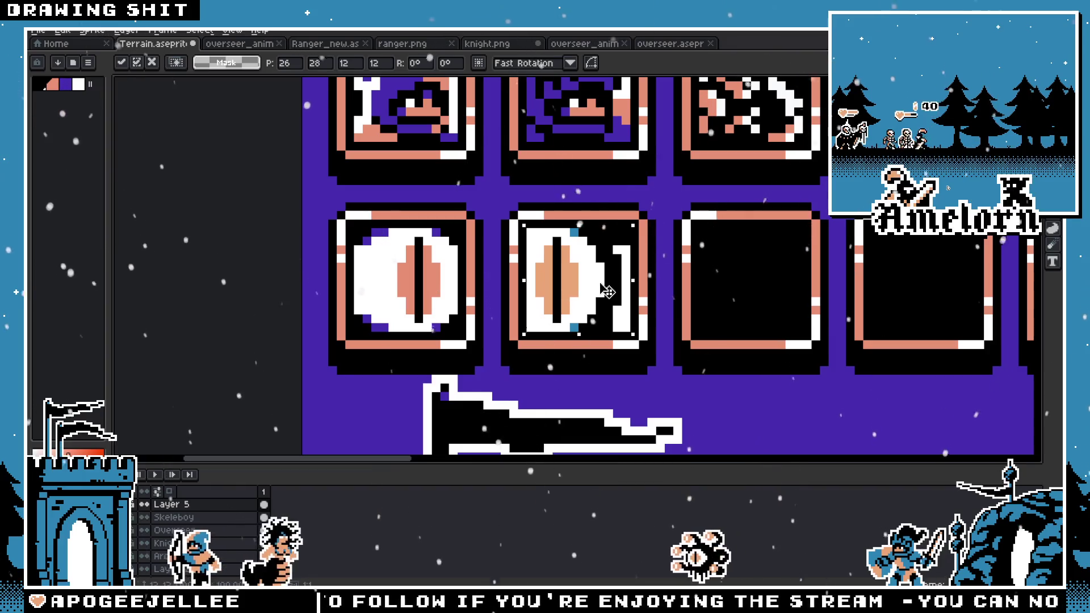
scroll(628, 236, "up", 2)
key("i")
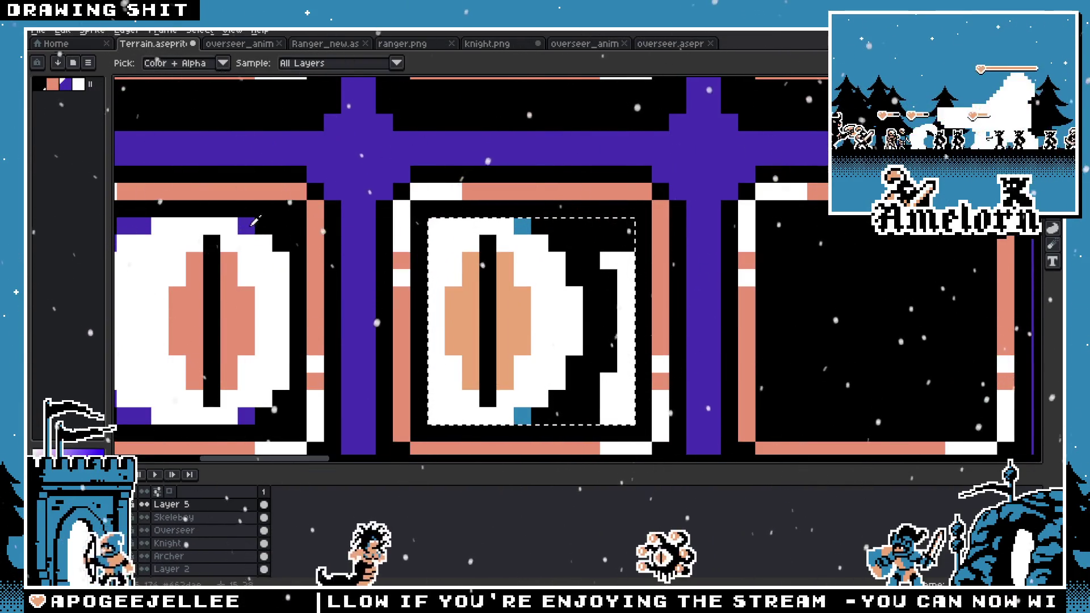
key("g")
scroll(512, 302, "down", 8)
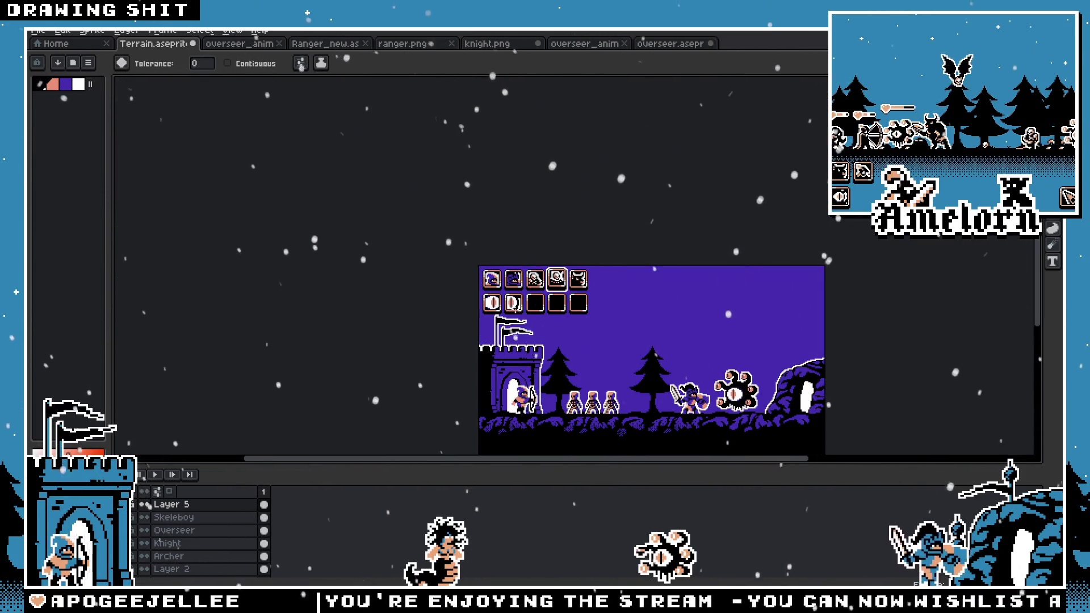
scroll(514, 301, "up", 4)
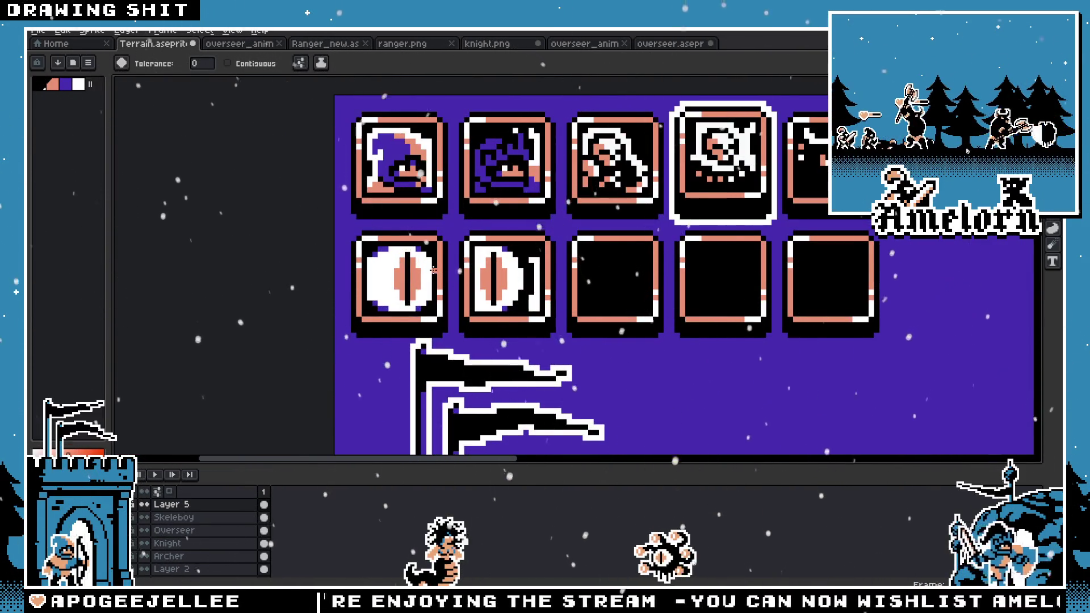
key("ctrl+z")
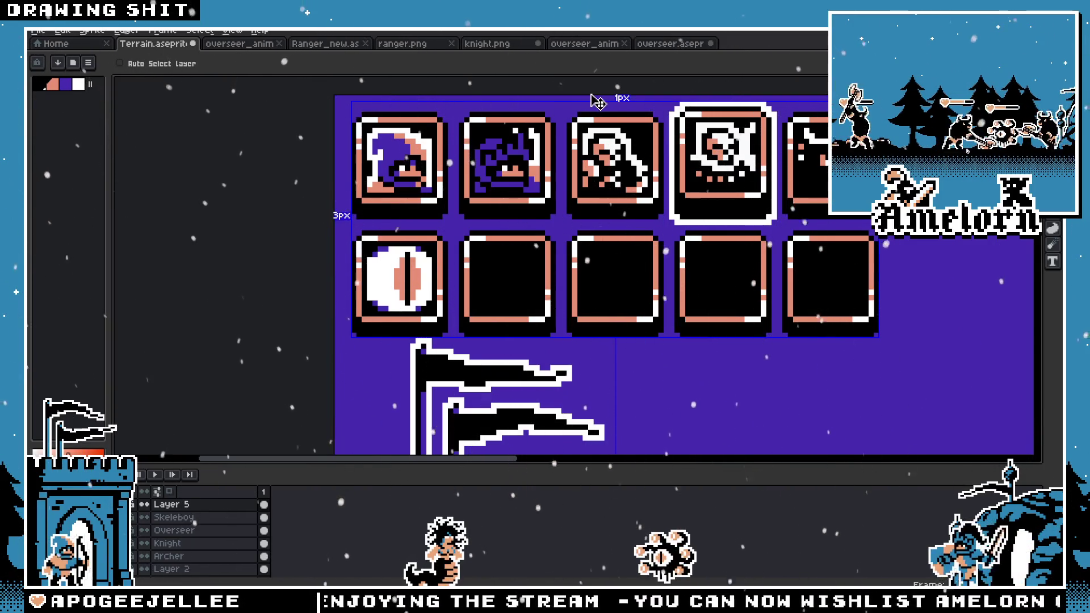
Step: On the overseer sprite, shift the selection box up over the big eye
left_click(664, 44)
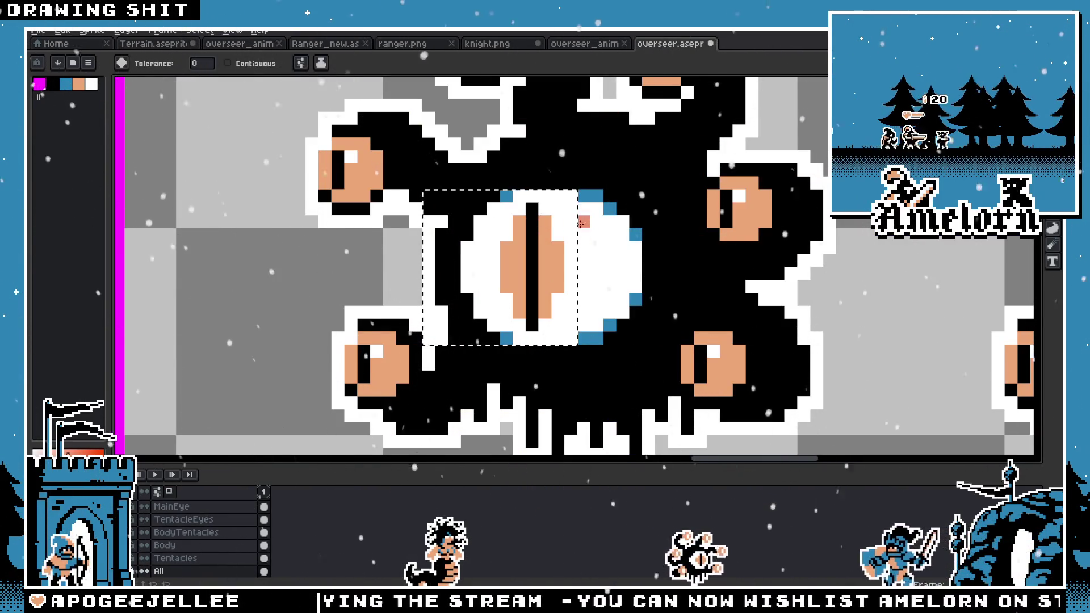
key("v")
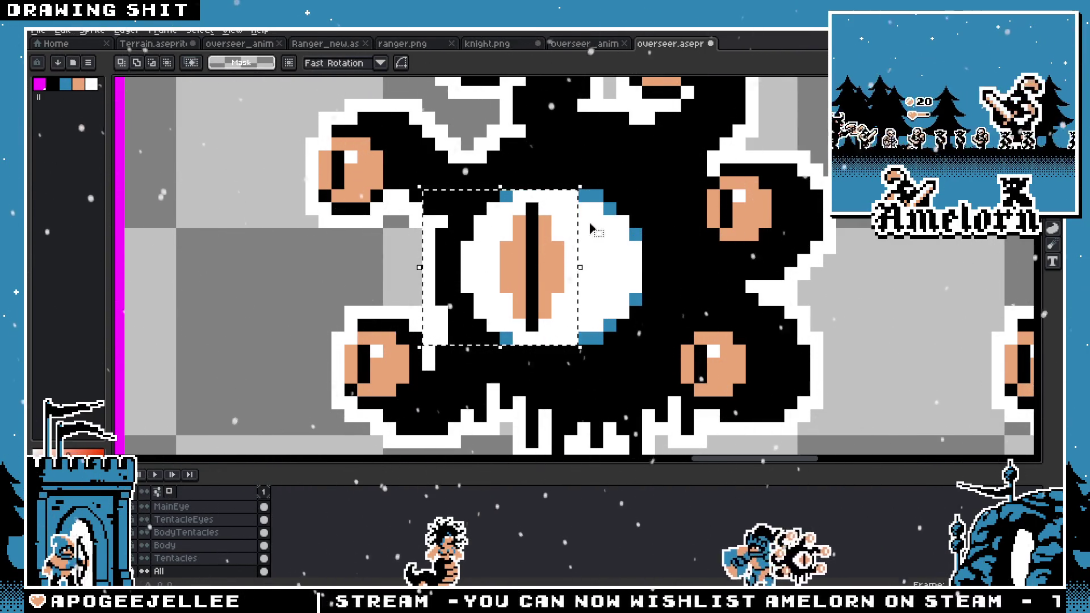
mouse_move(590, 227)
left_mouse_down()
mouse_move(582, 170)
mouse_move(584, 207)
left_mouse_up()
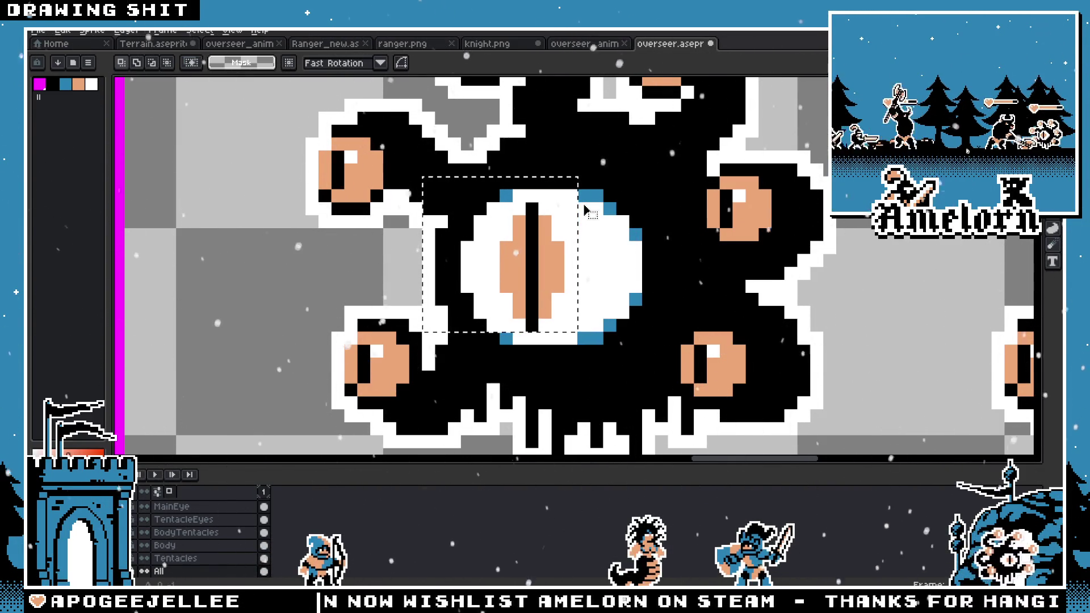
Step: Paste the eye into the second lower slot, recolour iris salmon and edges purple, then undo it
left_click(151, 46)
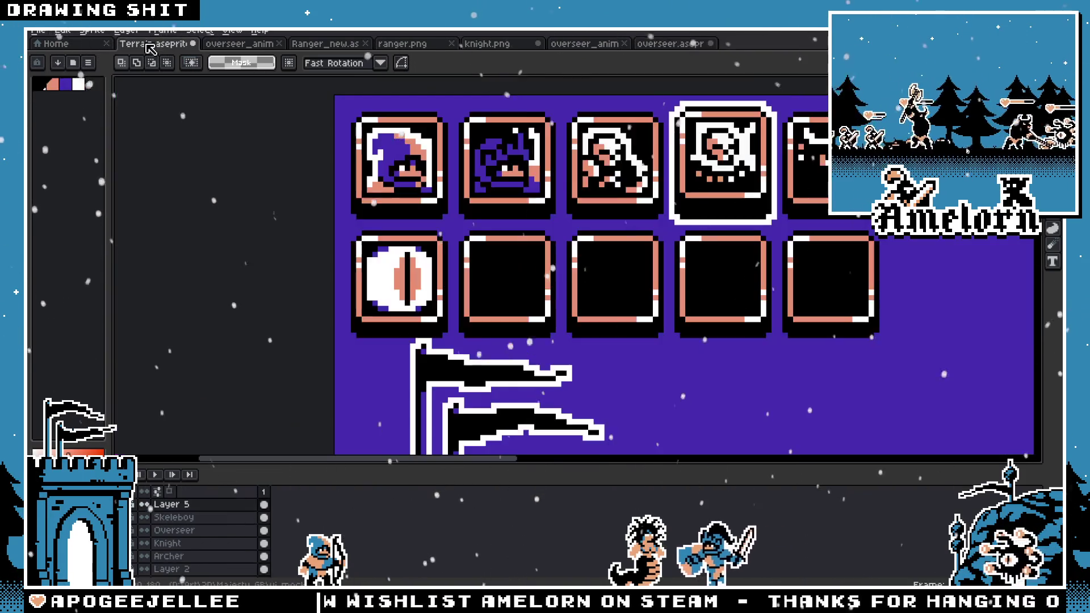
key("ctrl+v")
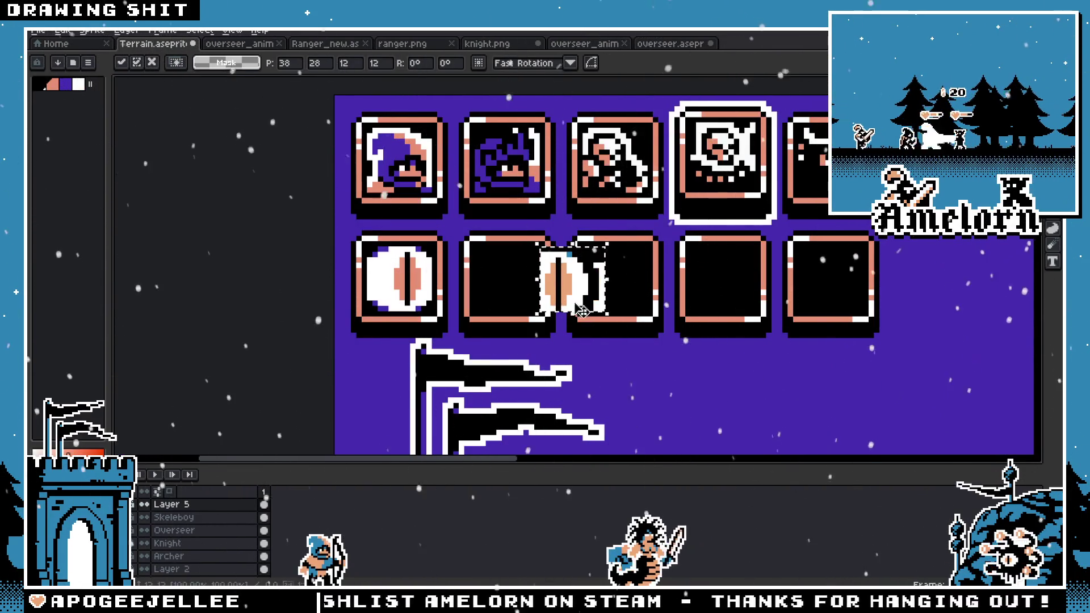
scroll(518, 296, "up", 3)
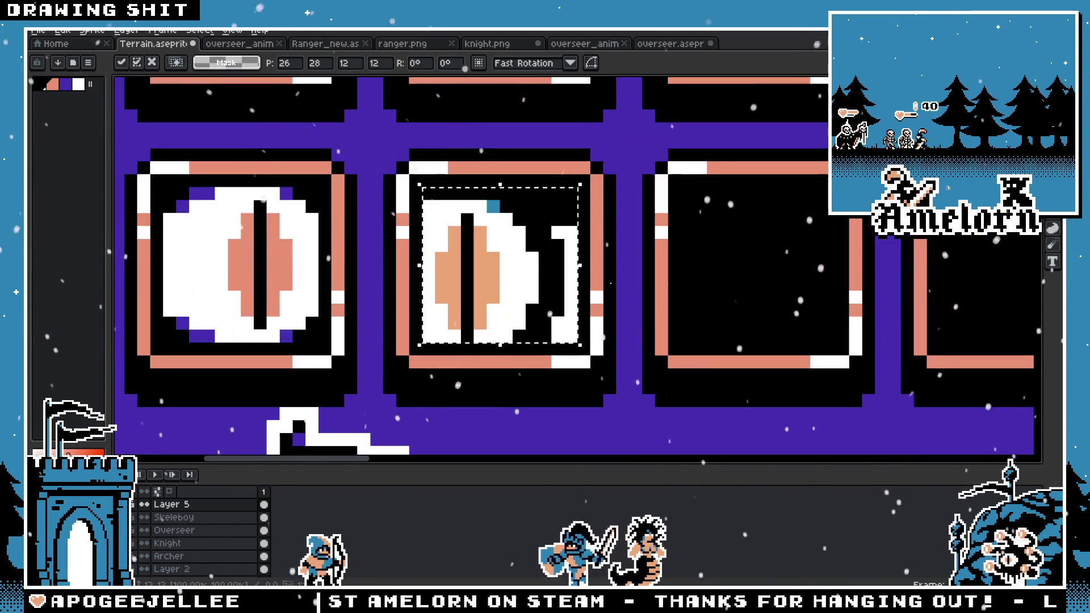
key("g")
left_click(466, 241)
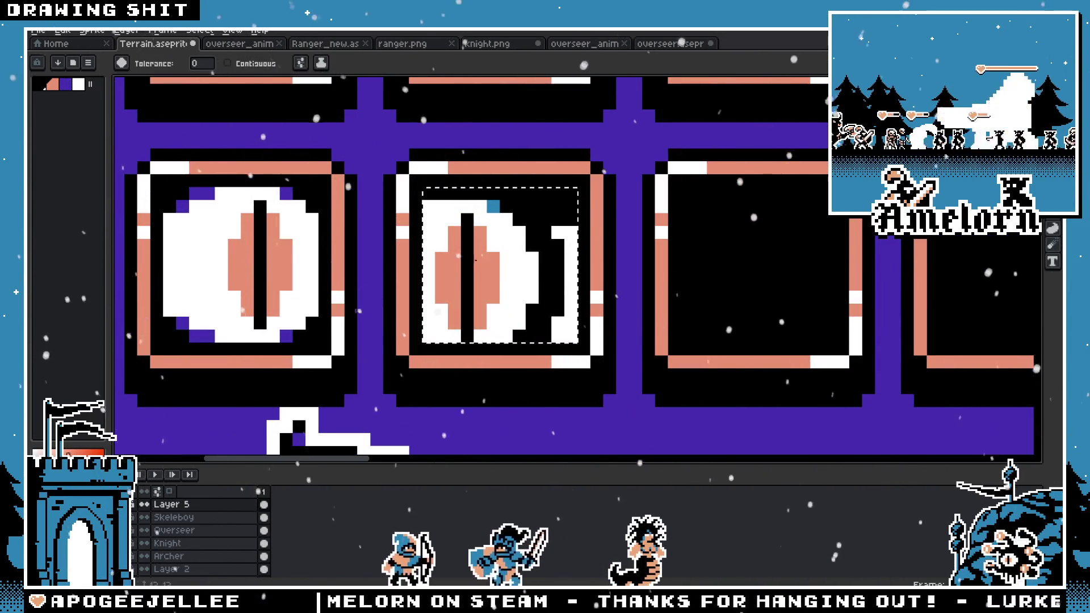
left_click(505, 205)
scroll(523, 258, "down", 5)
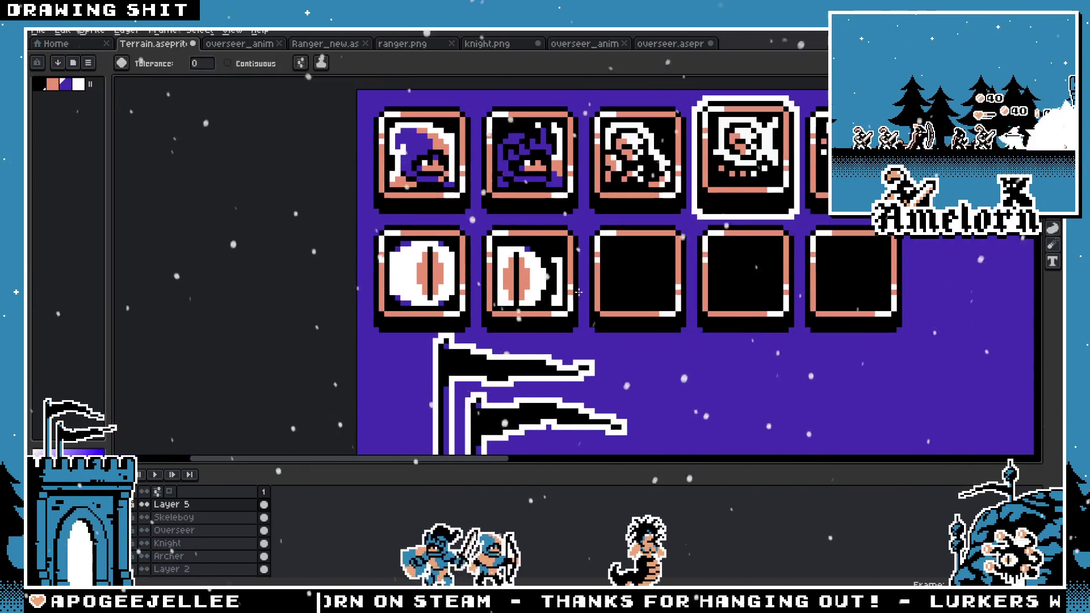
scroll(592, 300, "up", 4)
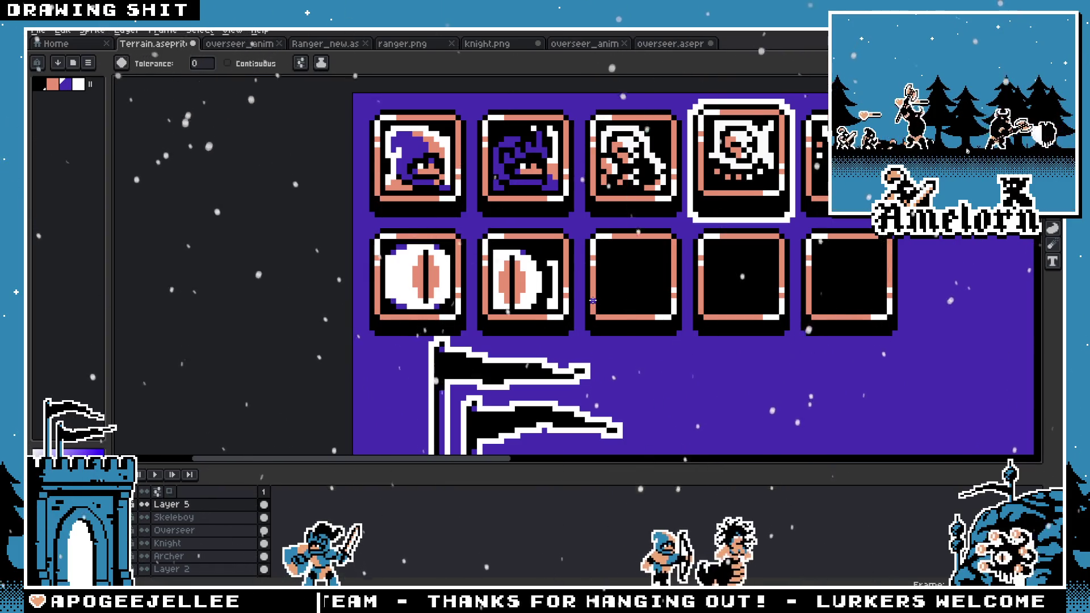
key("ctrl+z")
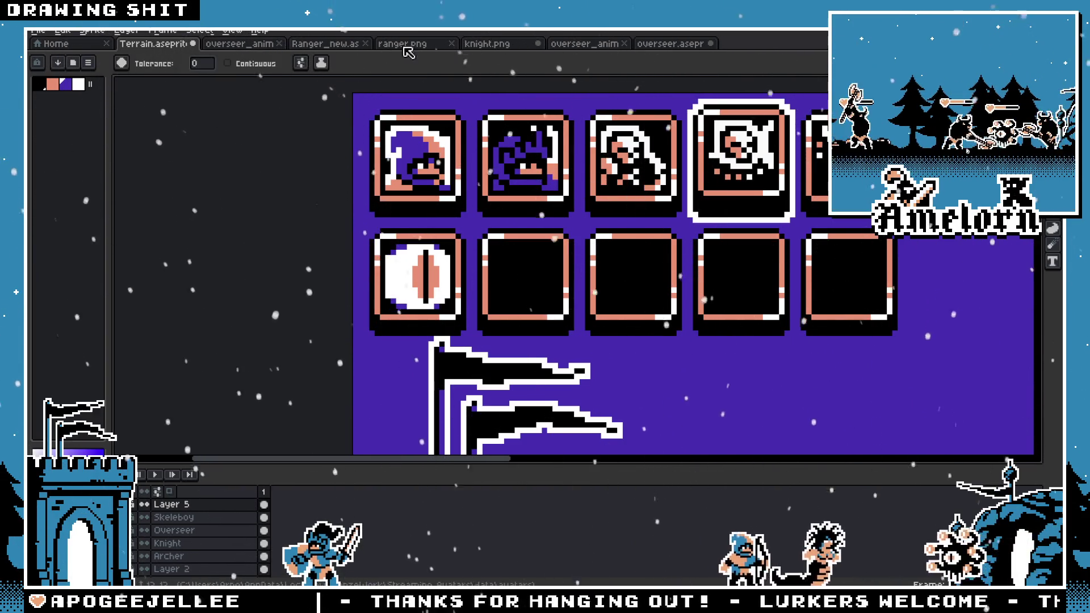
Step: On the overseer sprite, pick up the selected eye for copying with the rectangular marquee
left_click(247, 44)
left_click(652, 55)
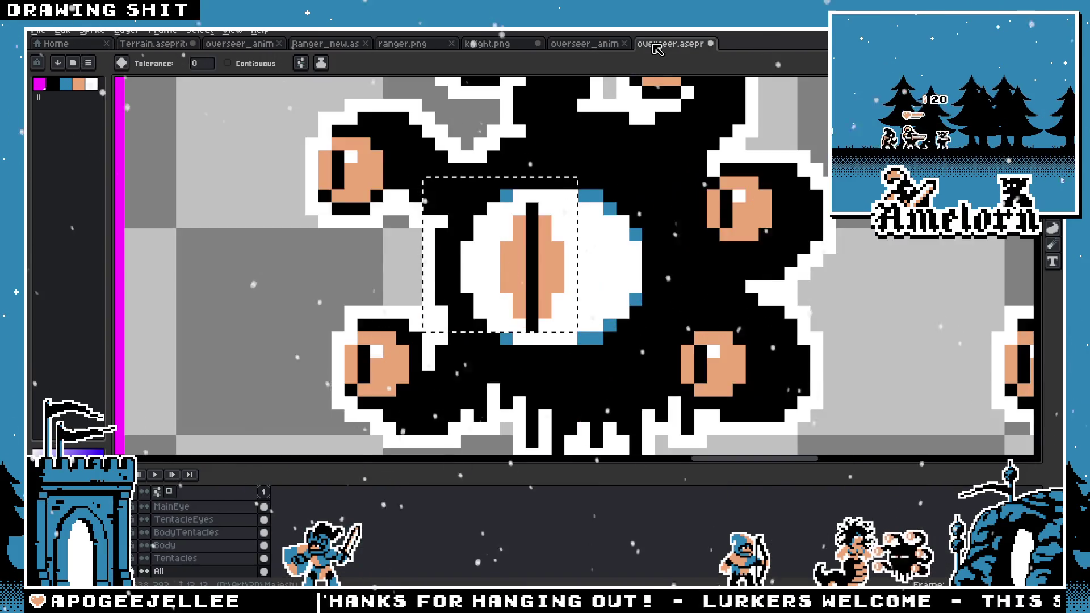
scroll(457, 231, "down", 3)
key("m")
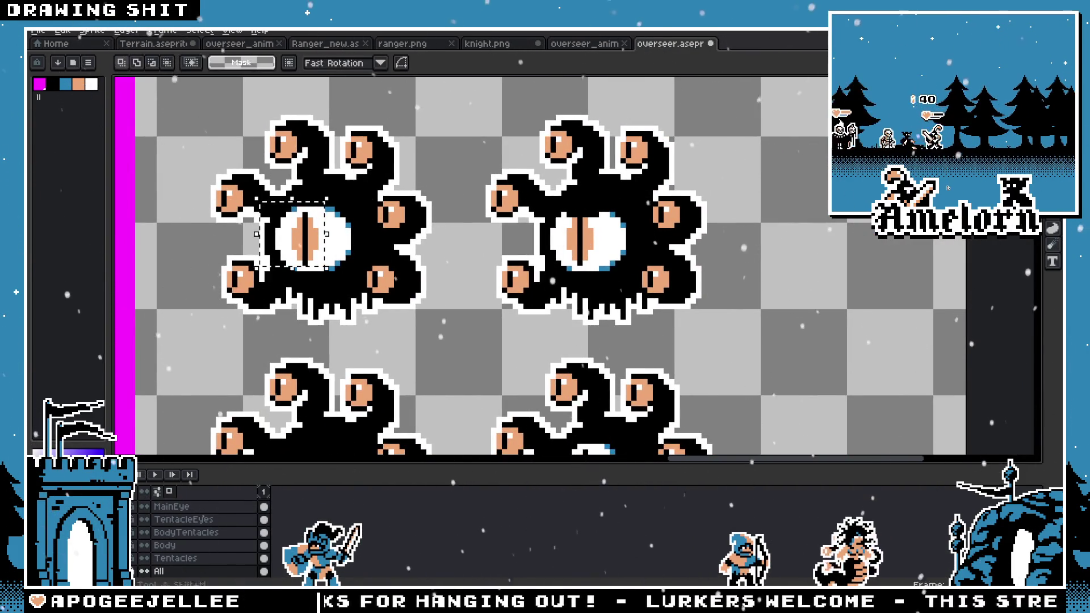
scroll(660, 211, "up", 2)
scroll(572, 207, "up", 1)
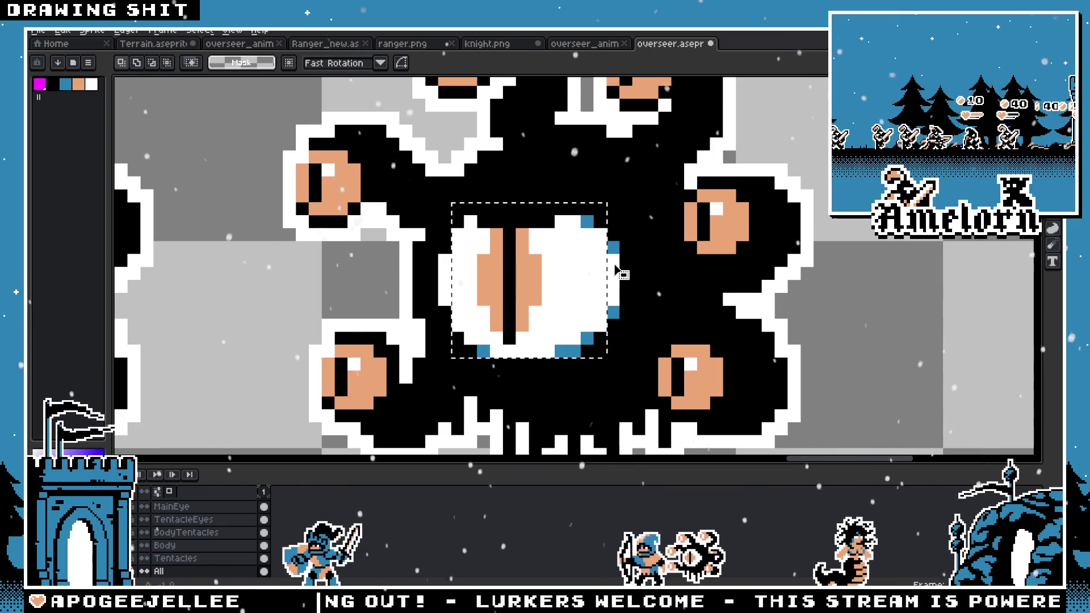
left_click(570, 280)
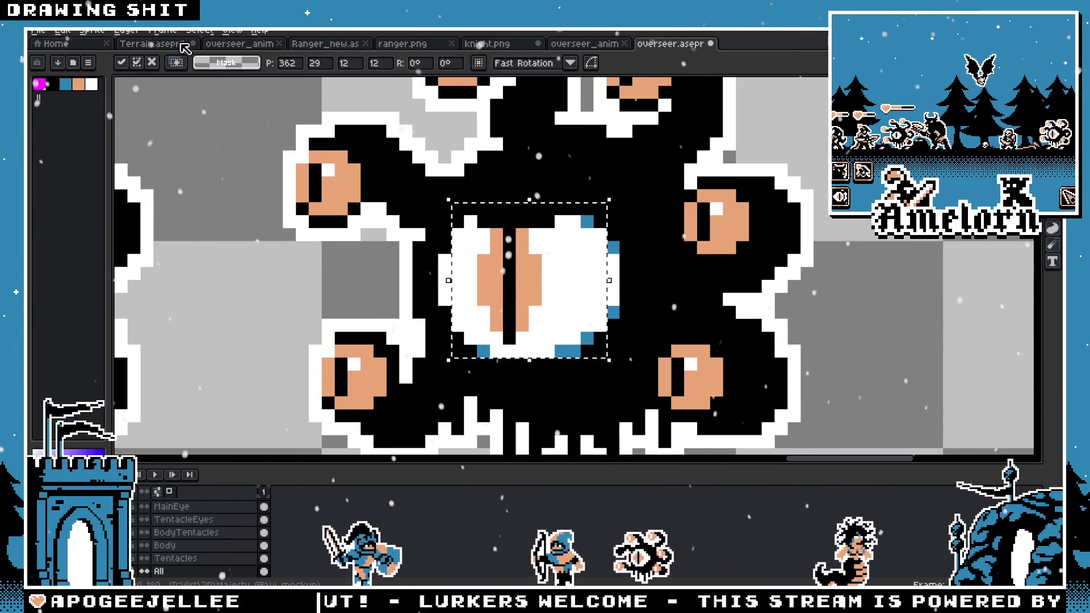
Step: Paste the eye into the middle Terrain slot, turning its blue pixels purple and iris salmon
left_click(187, 47)
scroll(414, 299, "up", 3)
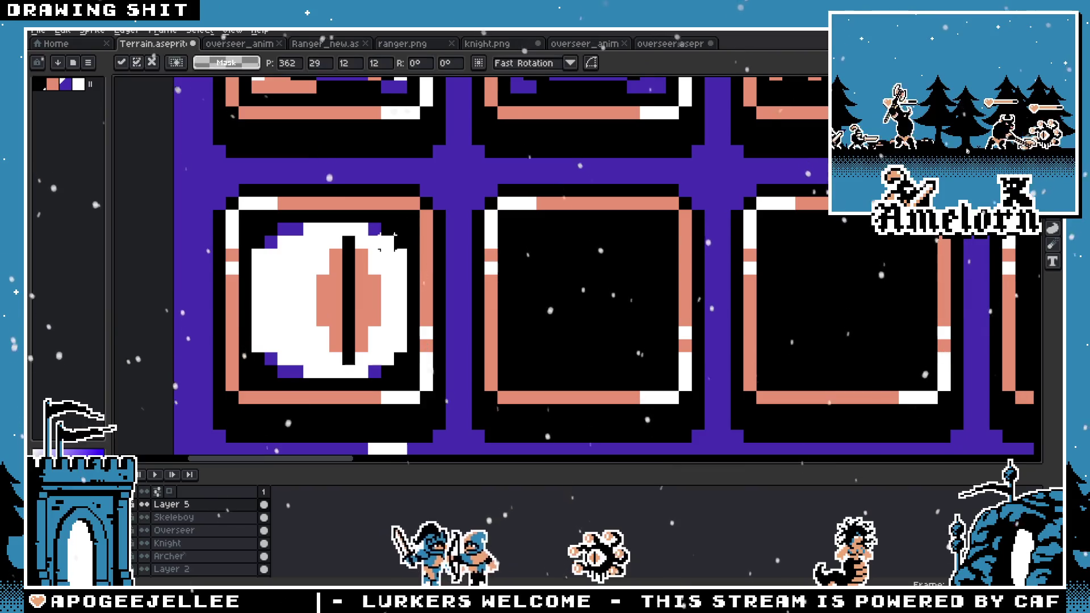
key("ctrl+v")
left_click_drag(571, 284, 599, 309)
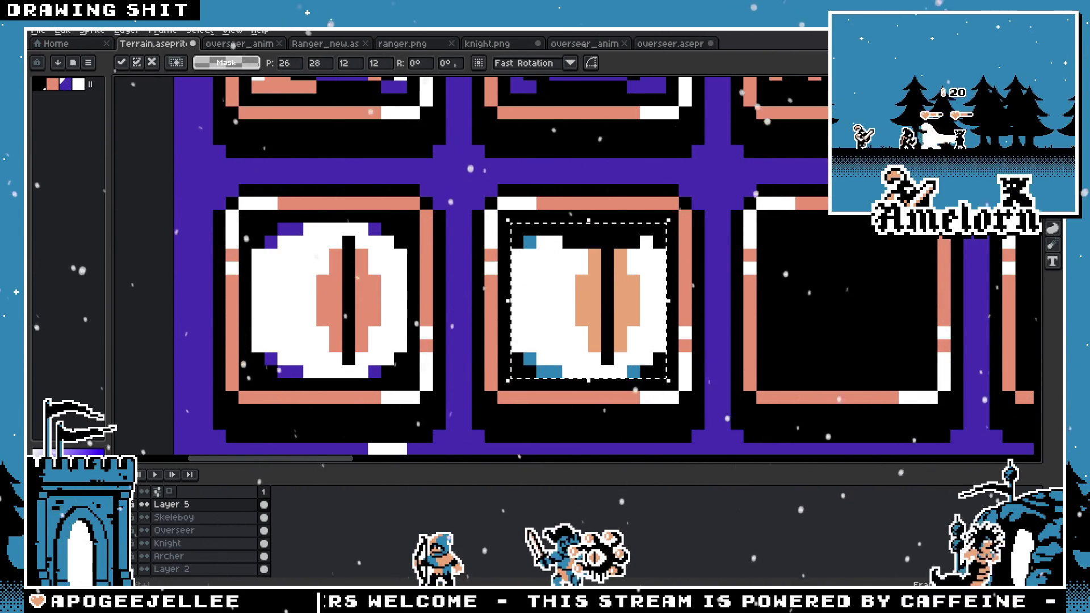
key("g")
left_click(530, 239)
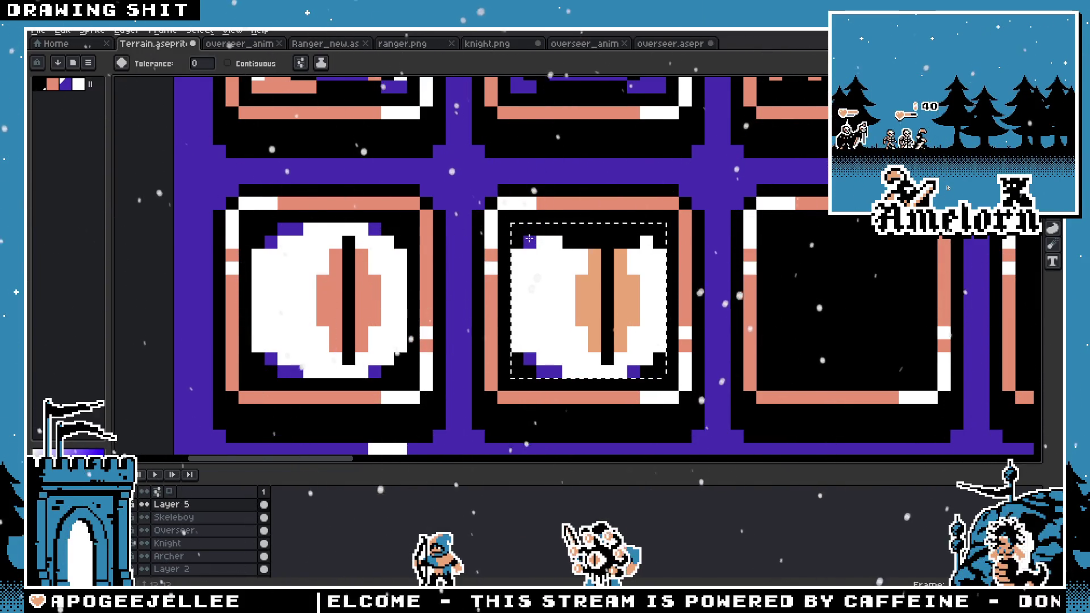
left_click(363, 271, "alt")
left_click(589, 274)
scroll(586, 315, "down", 5)
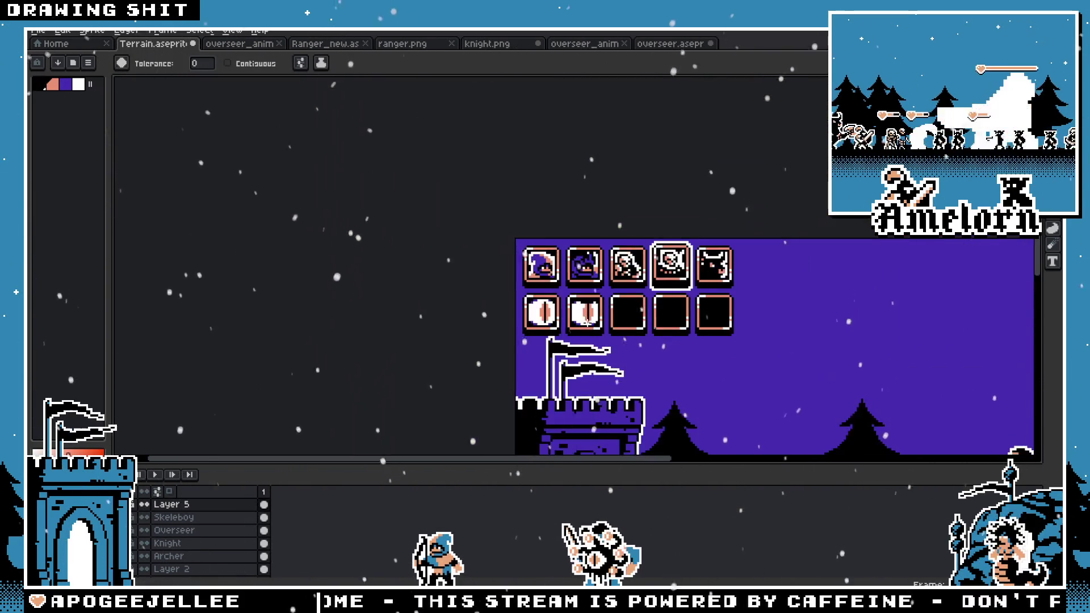
scroll(586, 317, "down", 2)
scroll(579, 309, "up", 3)
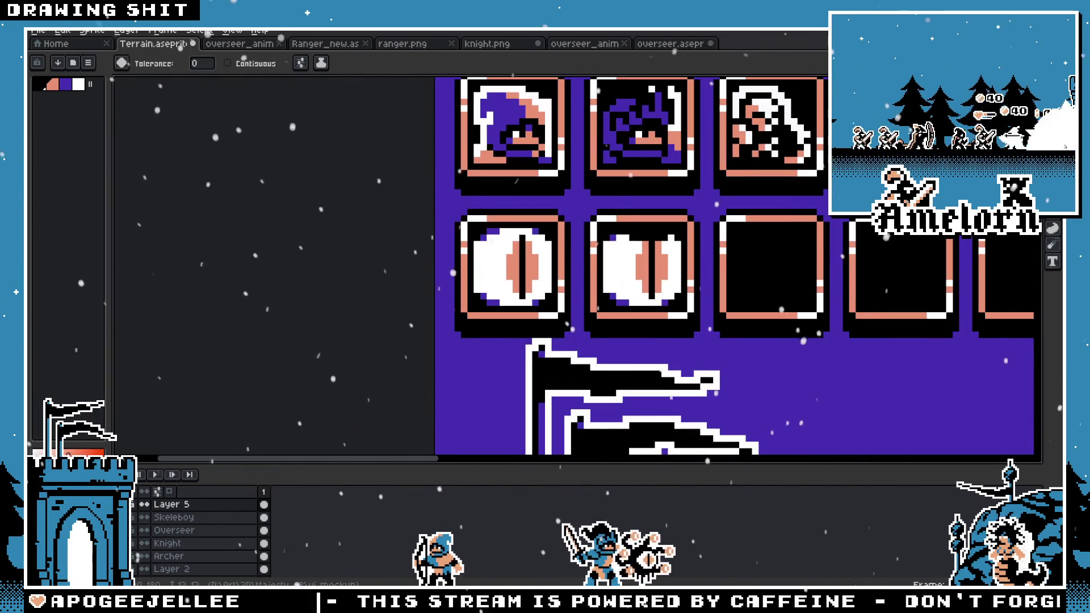
Step: Rearrange the icon graphics, moving the pillar graphic into the left slot
key("m")
scroll(609, 242, "up", 1)
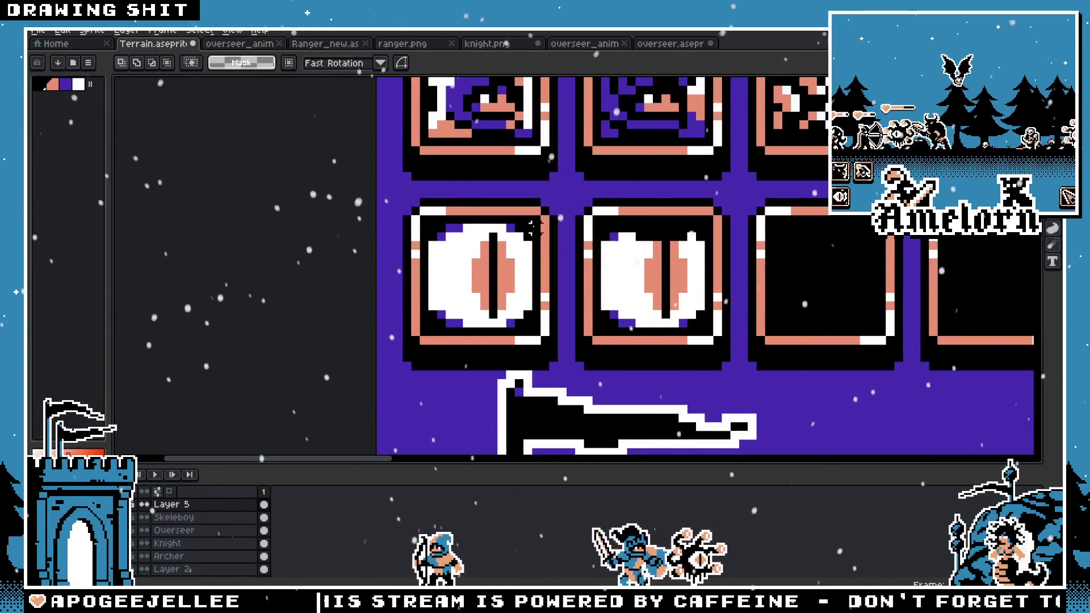
left_click_drag(500, 252, 673, 252)
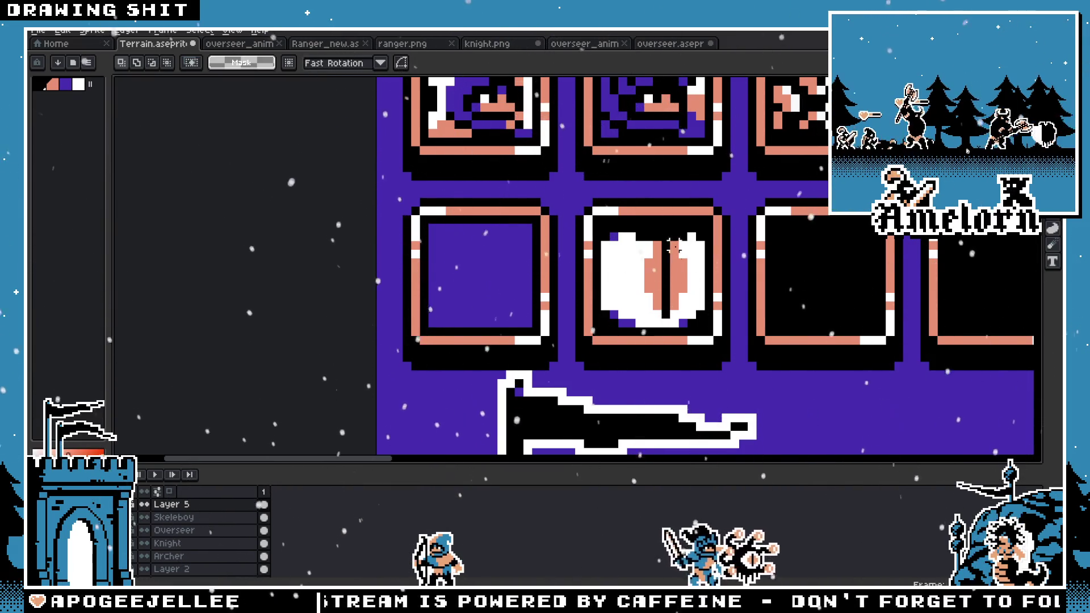
key("Delete")
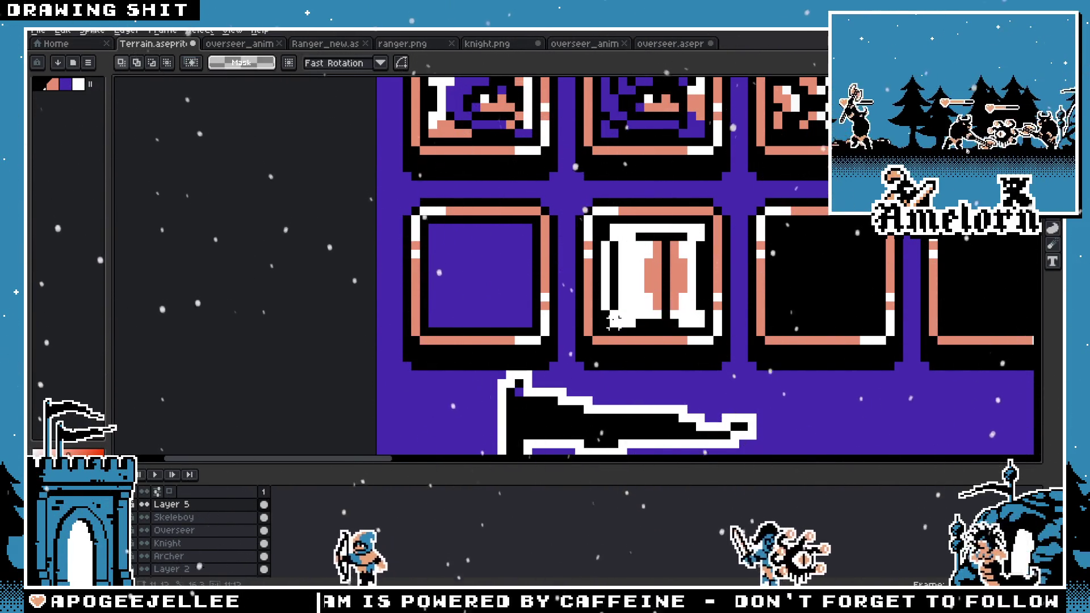
left_click_drag(652, 295, 480, 295)
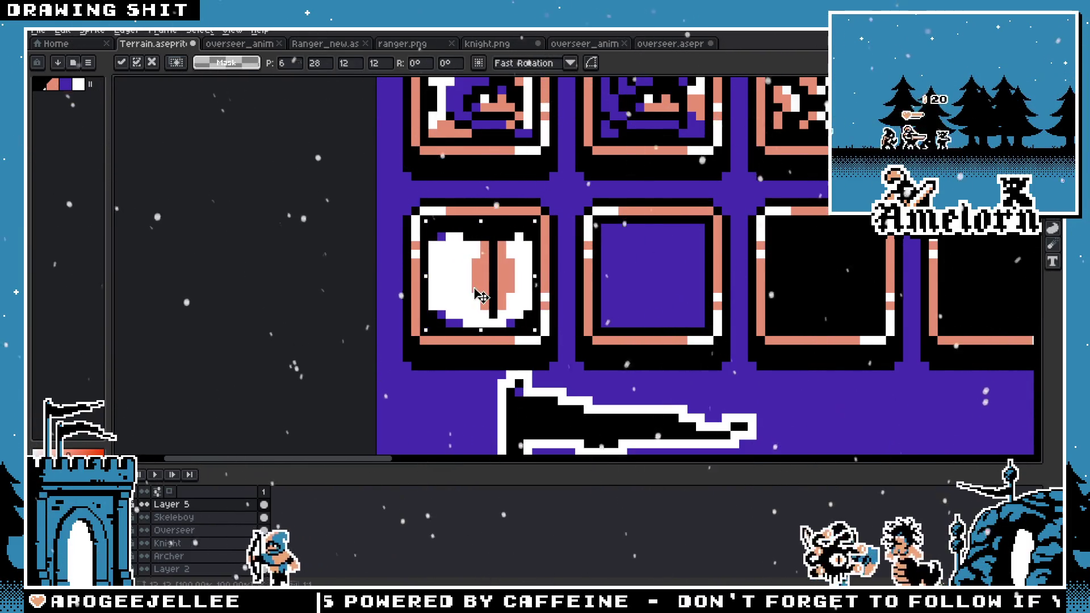
key("Return")
scroll(593, 270, "up", 1)
Step: Fill the right empty icon's interior black using a Contiguous Paint Bucket fill
key("g")
left_click(733, 314)
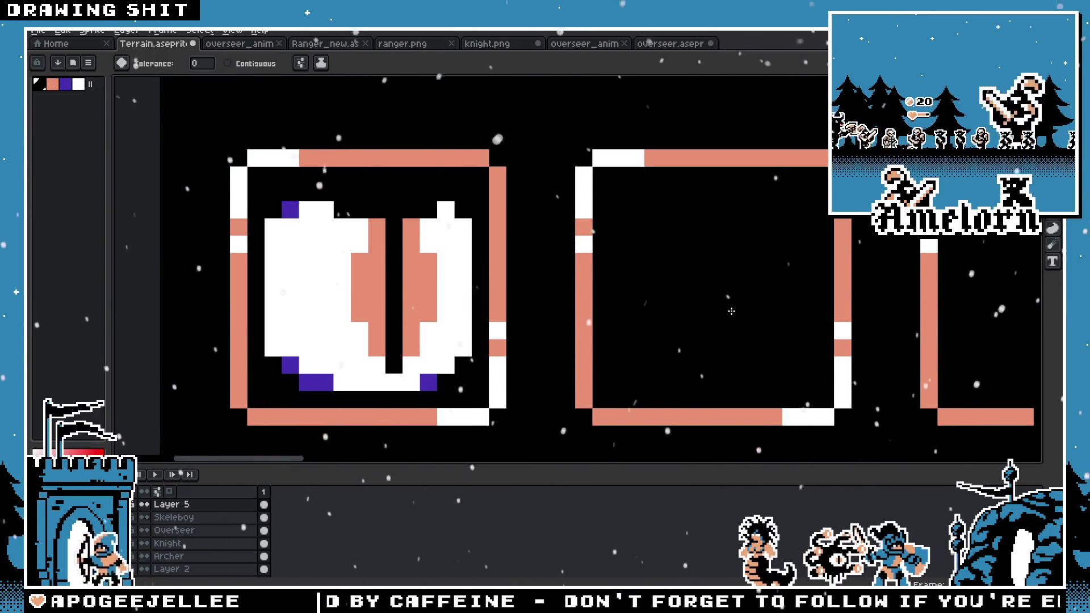
key("ctrl+z")
left_click(227, 63)
left_click(666, 312)
scroll(666, 312, "down", 2)
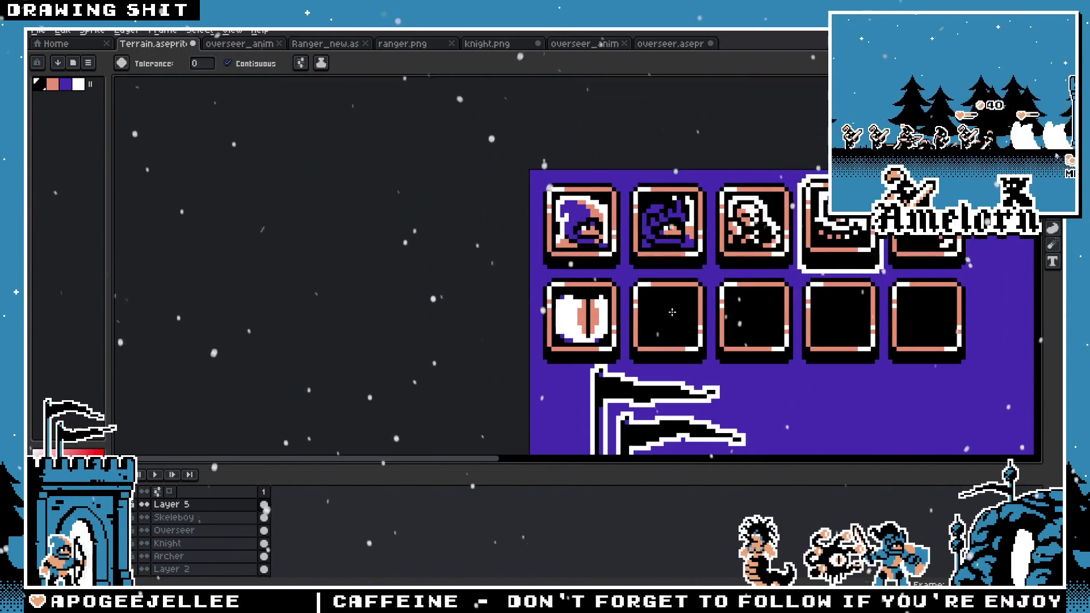
Step: Open medusa.aseprite from the Majesty GB folder through File > Open
scroll(665, 312, "right", 2)
left_click(34, 31)
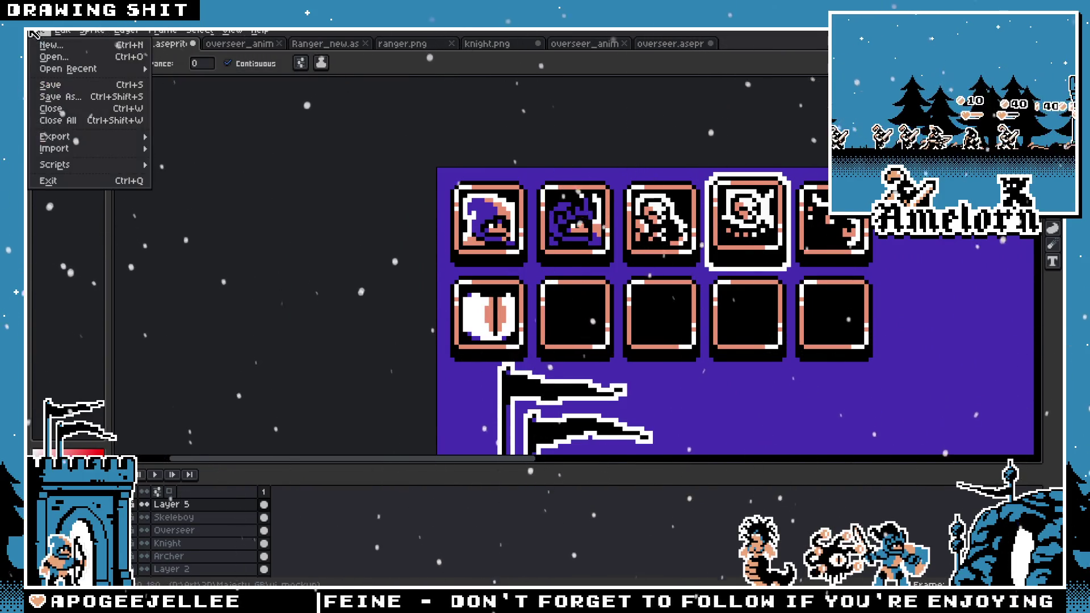
left_click(52, 57)
scroll(553, 257, "down", 10)
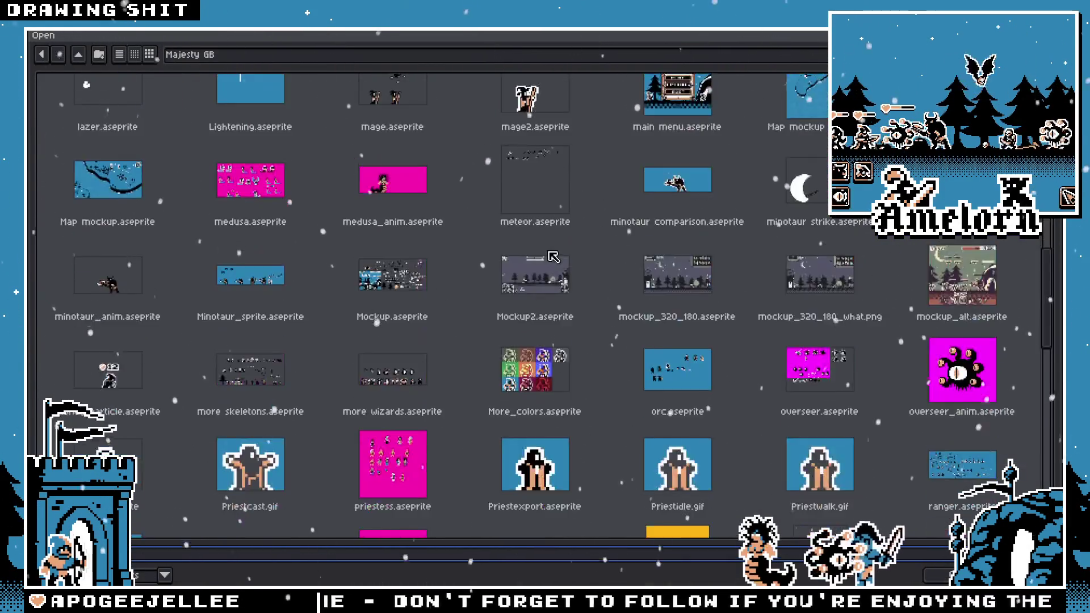
scroll(720, 283, "down", 3)
scroll(724, 289, "down", 5)
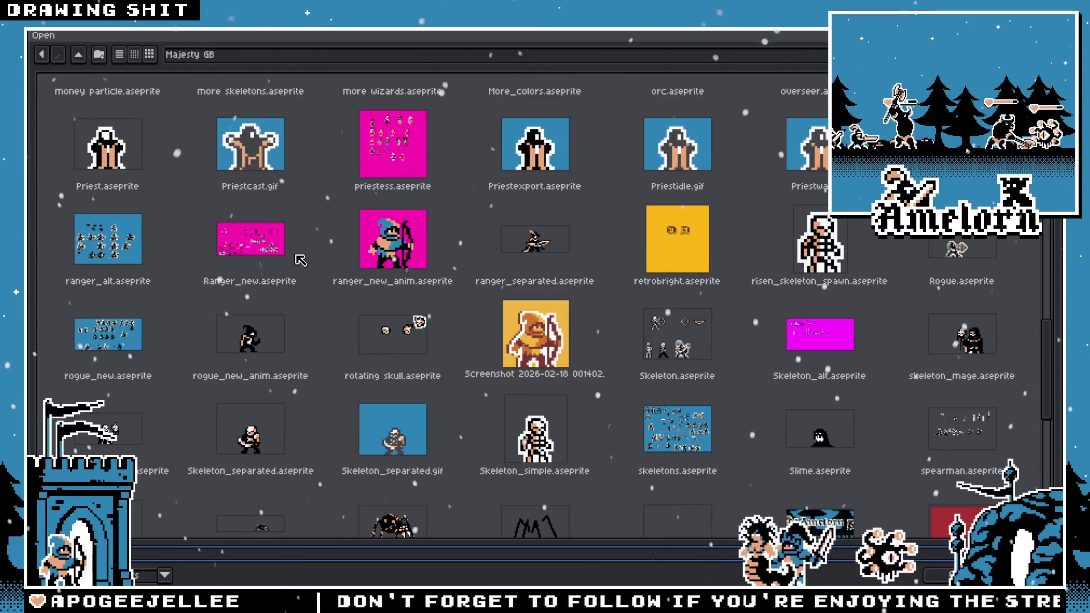
scroll(341, 278, "down", 6)
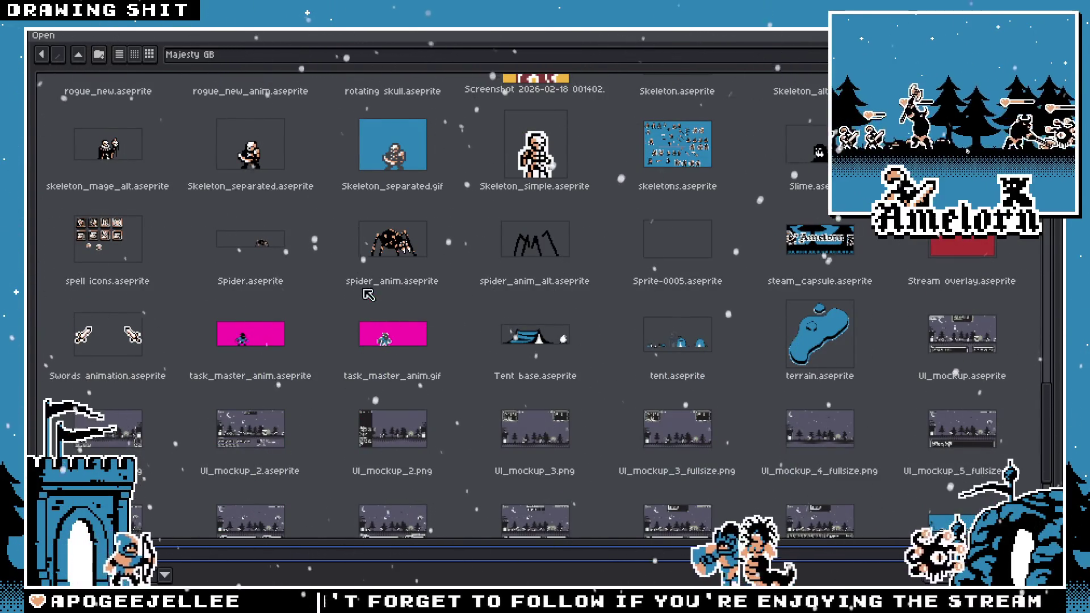
scroll(631, 319, "up", 10)
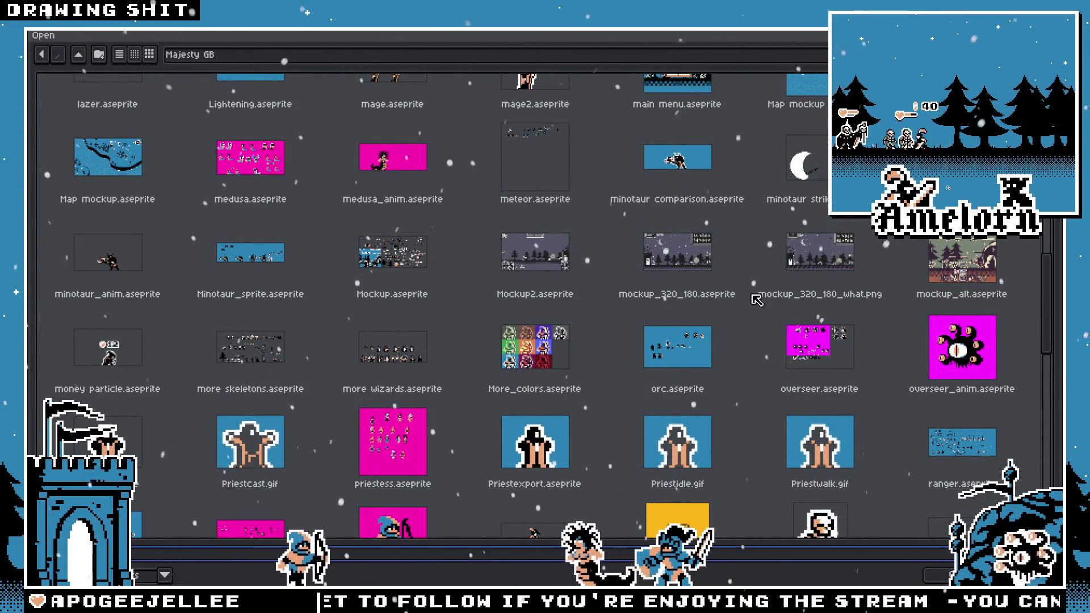
scroll(565, 262, "up", 2)
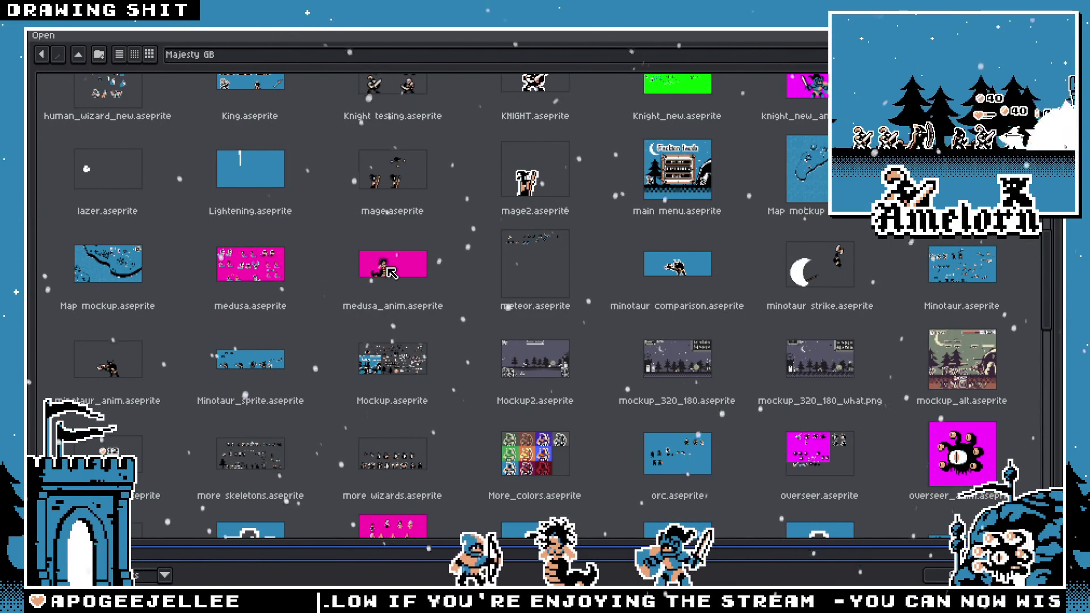
double_click(262, 271)
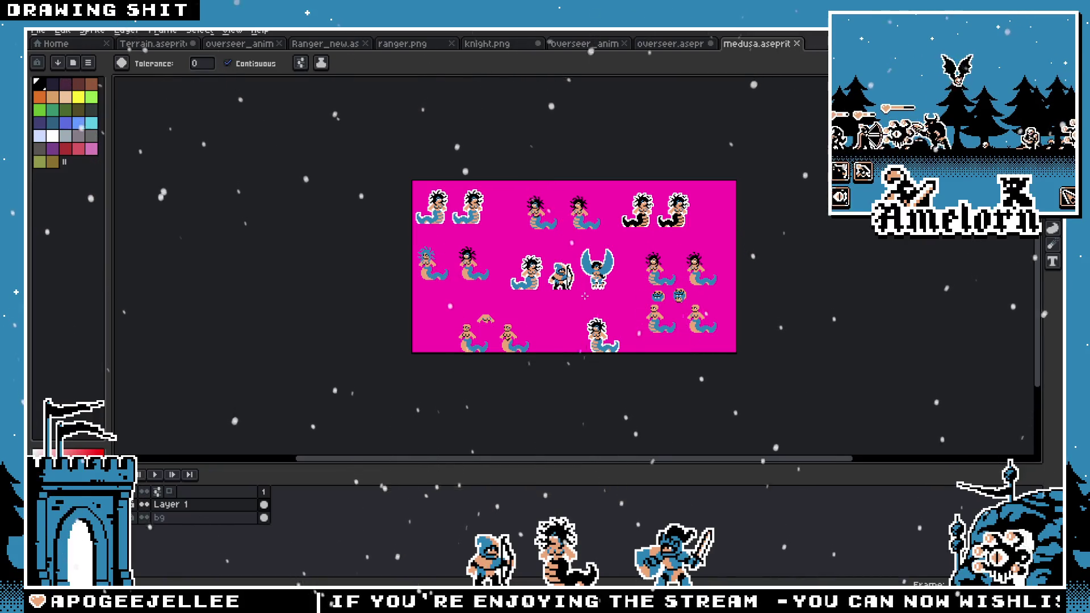
Step: Open the medusa animation file and make its first frame and Arm front layer active
scroll(584, 296, "up", 4)
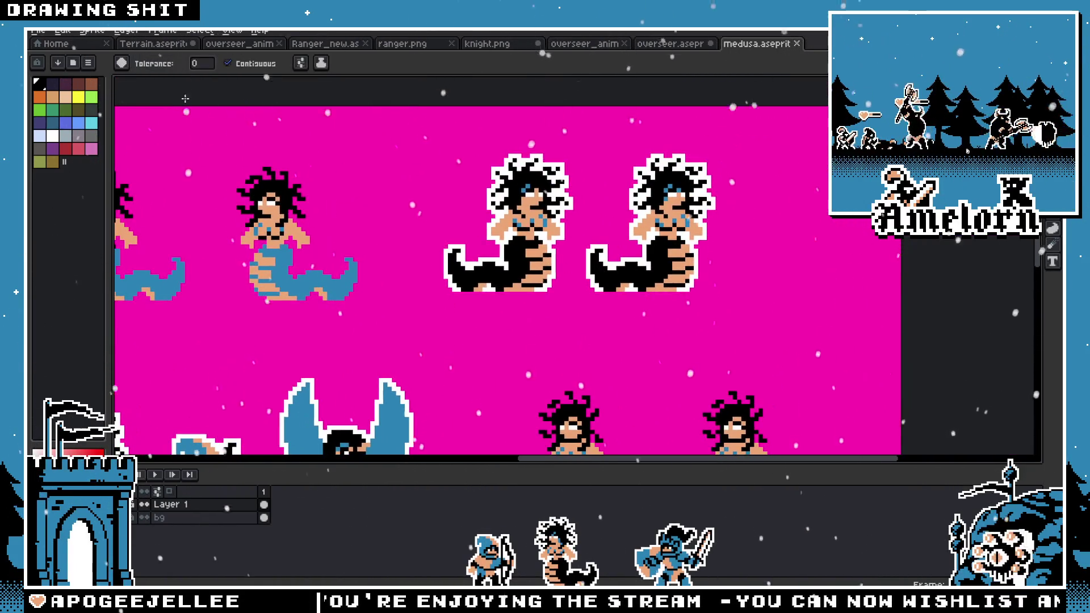
left_click(48, 34)
left_click(51, 58)
scroll(371, 259, "down", 6)
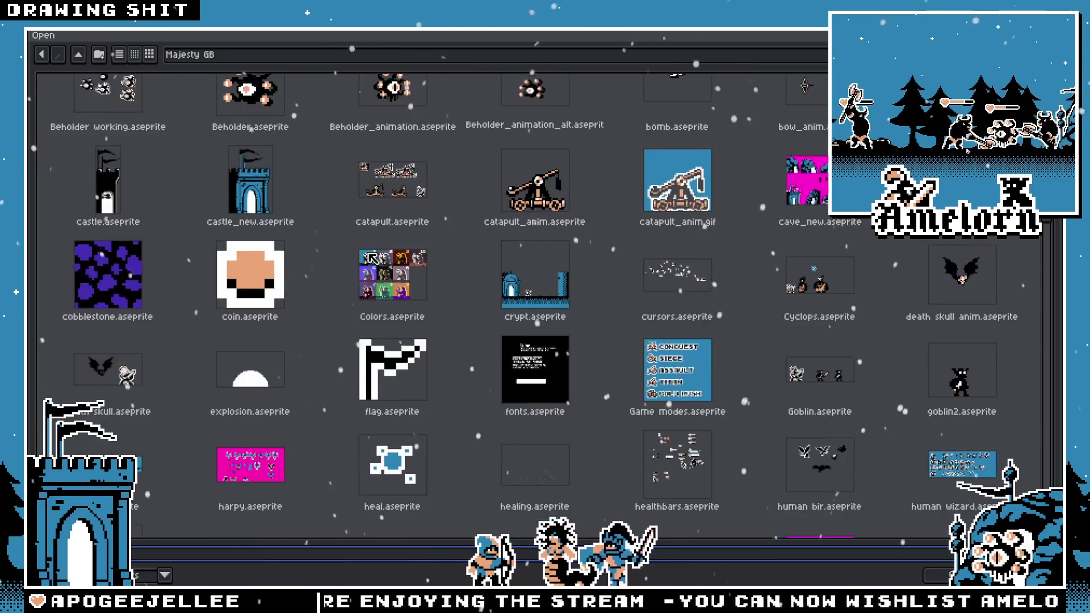
scroll(372, 259, "down", 4)
double_click(331, 260)
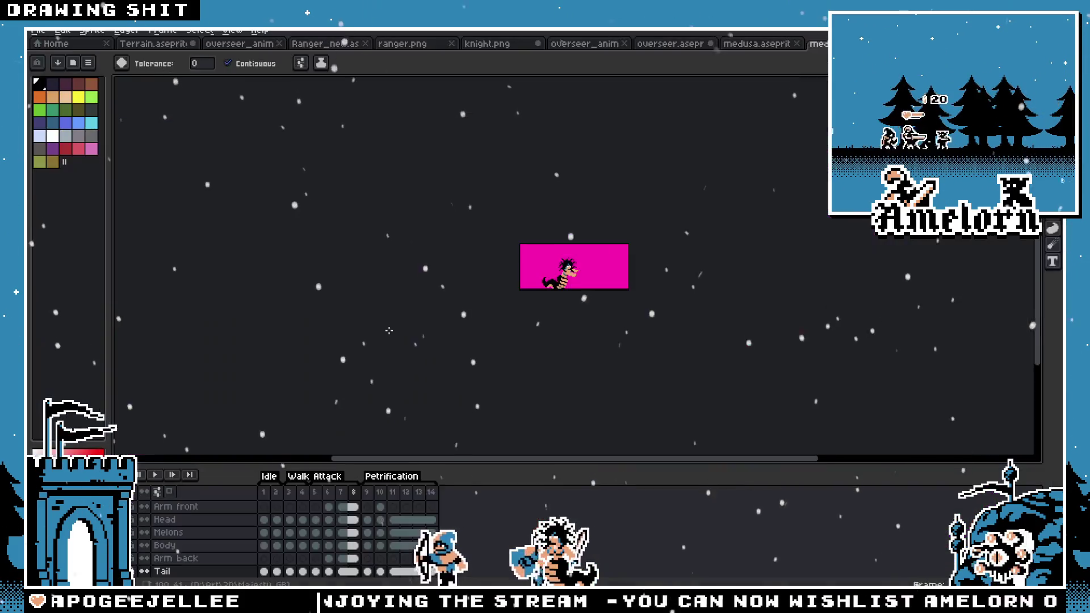
left_click(265, 492)
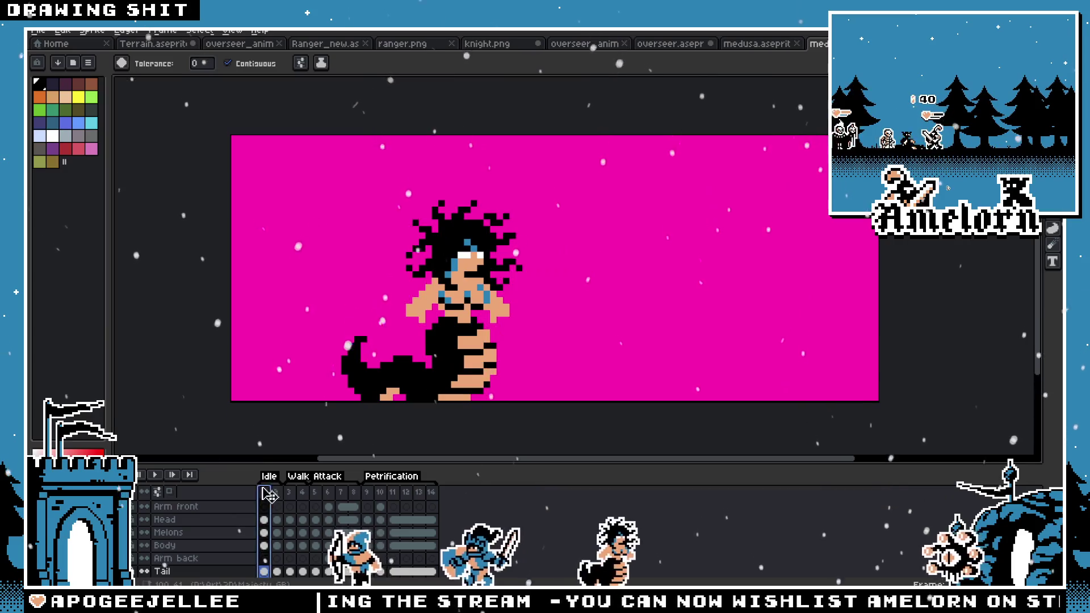
key("m")
left_click(176, 507)
scroll(195, 543, "up", 1)
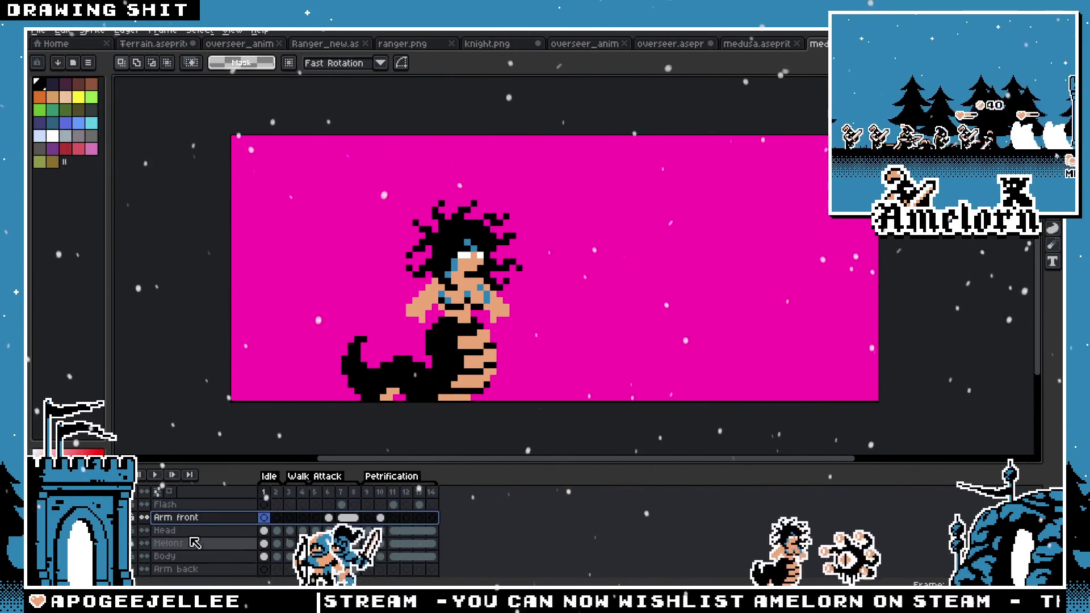
Step: Open medusa.png from the avatars folder
left_click(37, 31)
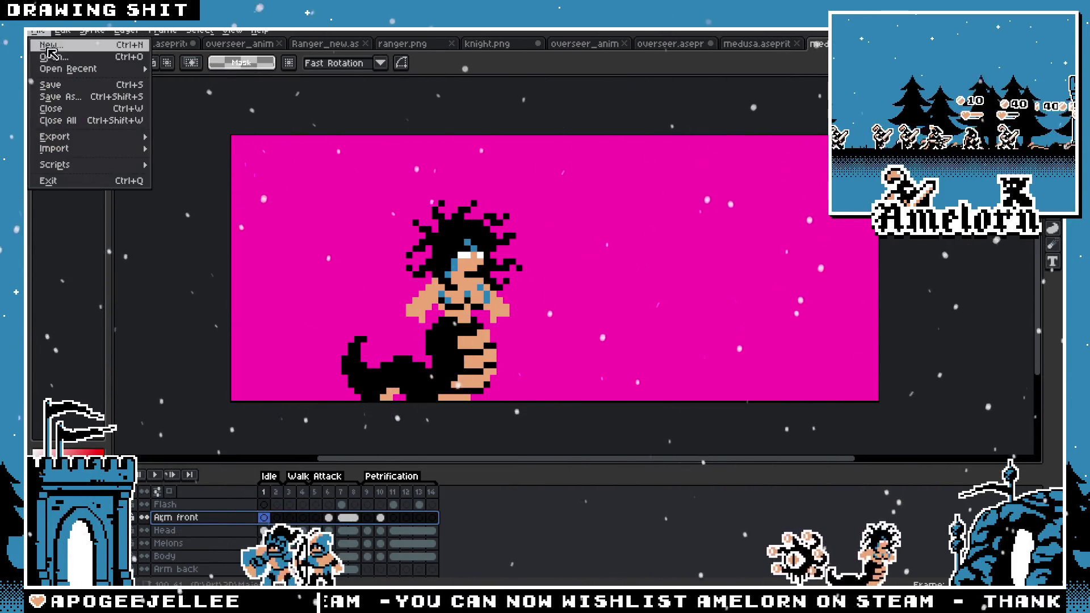
left_click(49, 56)
left_click(272, 55)
left_click(339, 165)
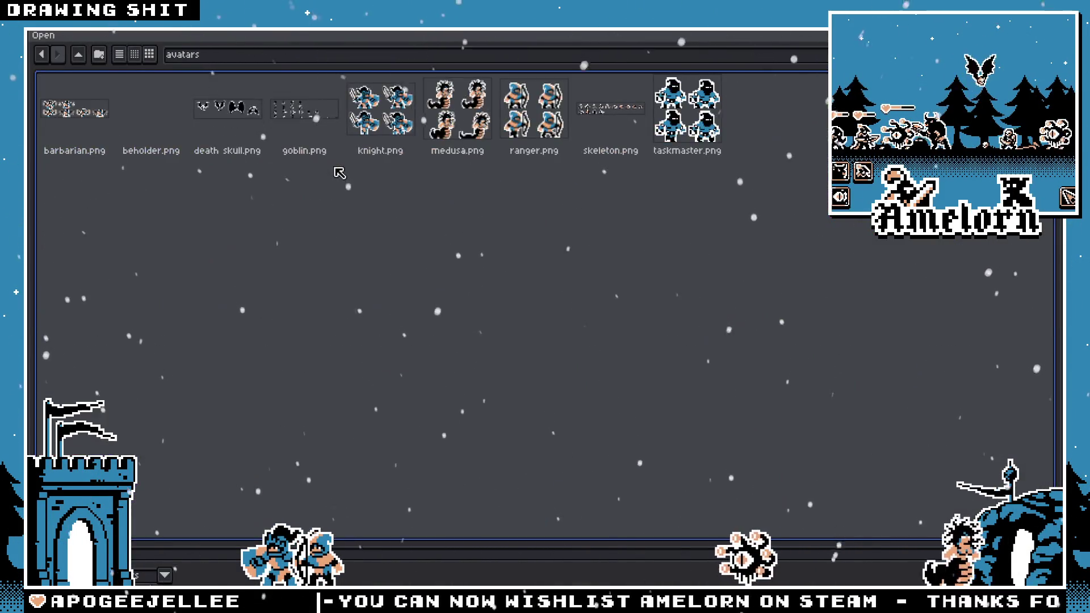
double_click(457, 105)
Step: Select a square around the left medusa's head and copy it
scroll(644, 205, "up", 2)
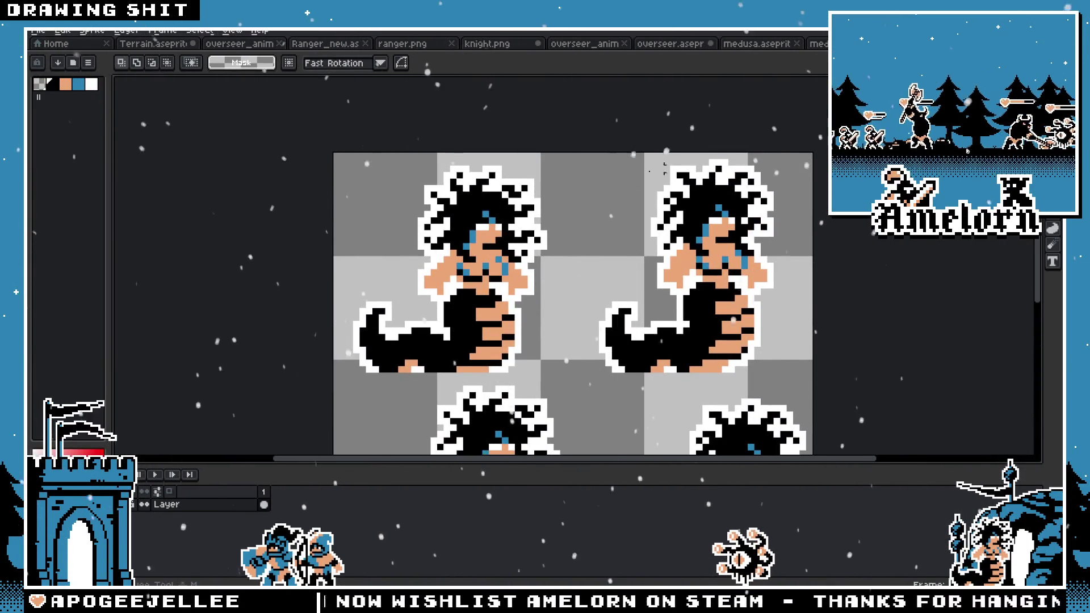
scroll(697, 164, "up", 1)
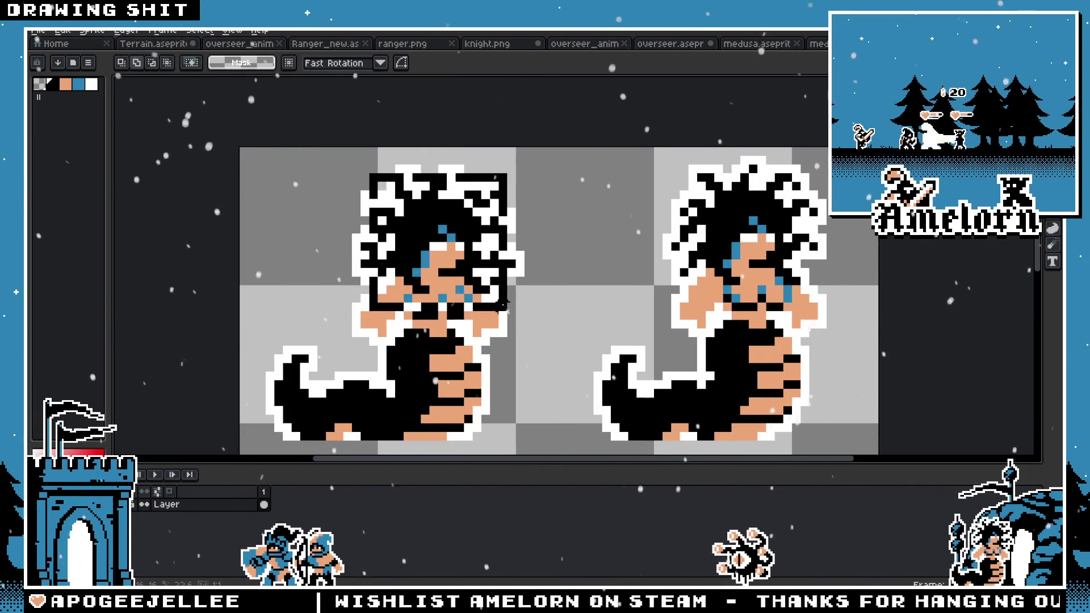
left_click_drag(366, 171, 475, 279)
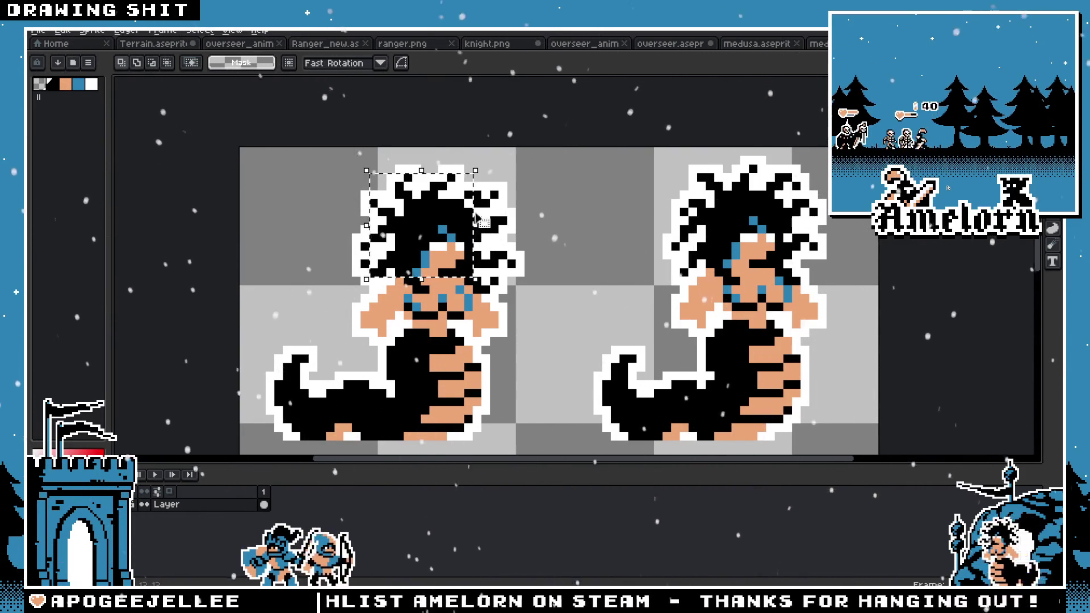
left_click_drag(477, 218, 492, 226)
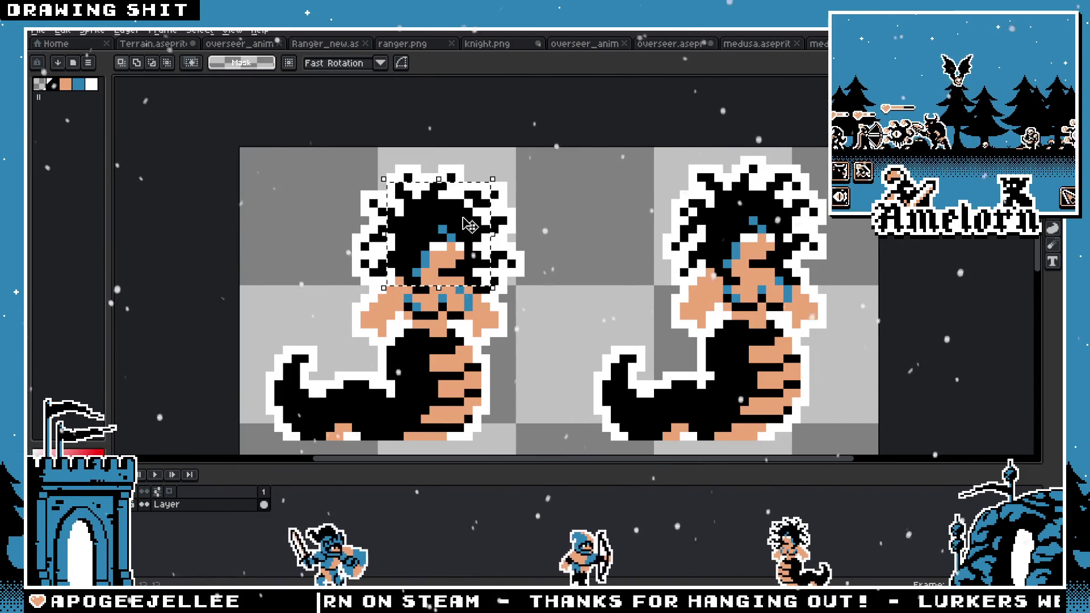
key("ctrl+c")
Step: Paste the medusa head into the second lower icon slot of Terrain.aseprite
left_click(153, 43)
key("ctrl+v")
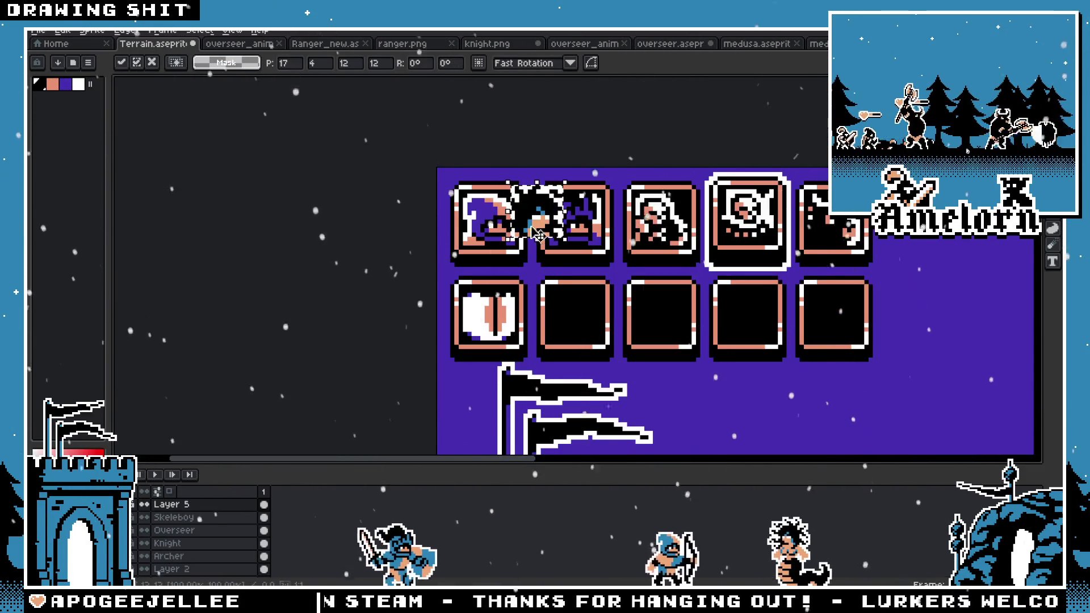
scroll(579, 326, "up", 3)
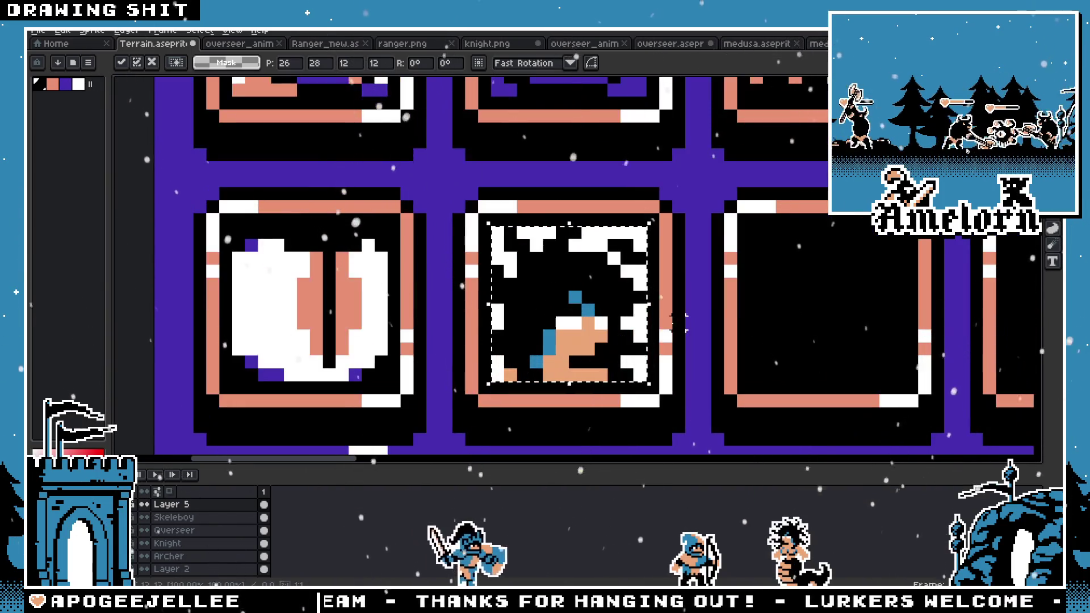
scroll(665, 310, "down", 2)
scroll(428, 294, "up", 3)
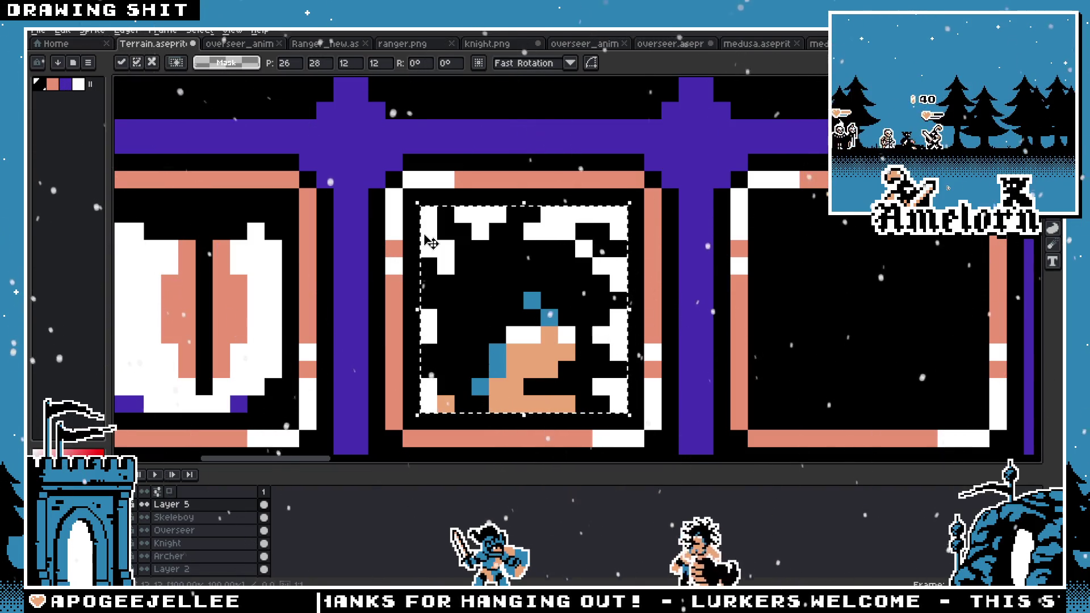
scroll(466, 260, "down", 3)
scroll(464, 286, "up", 2)
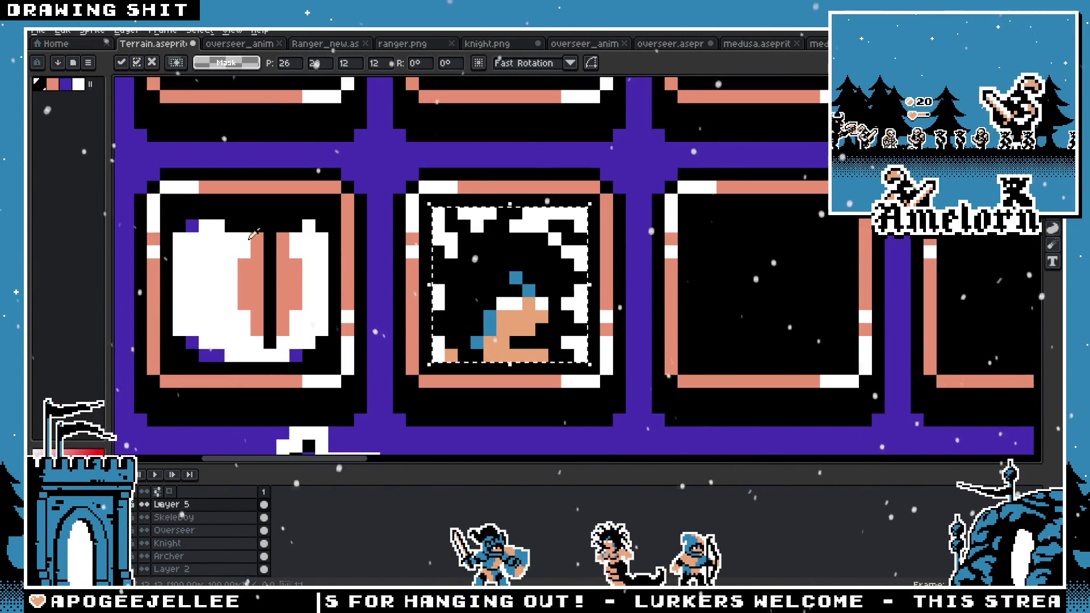
Step: Paint Bucket three teal patches of the medusa head purple
key("g")
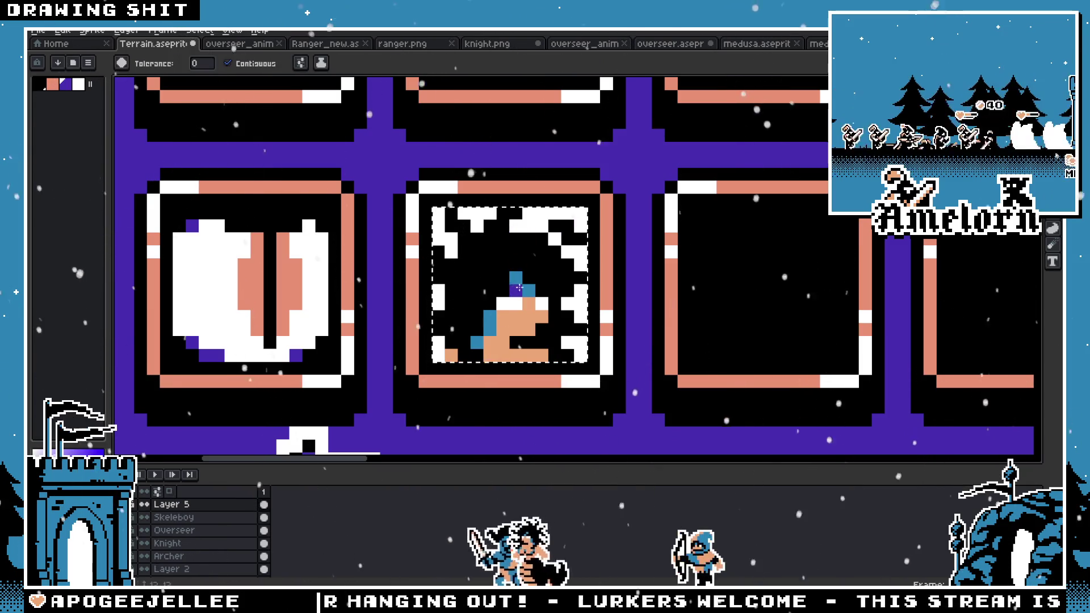
left_click(489, 320)
left_click(515, 277)
left_click(477, 342)
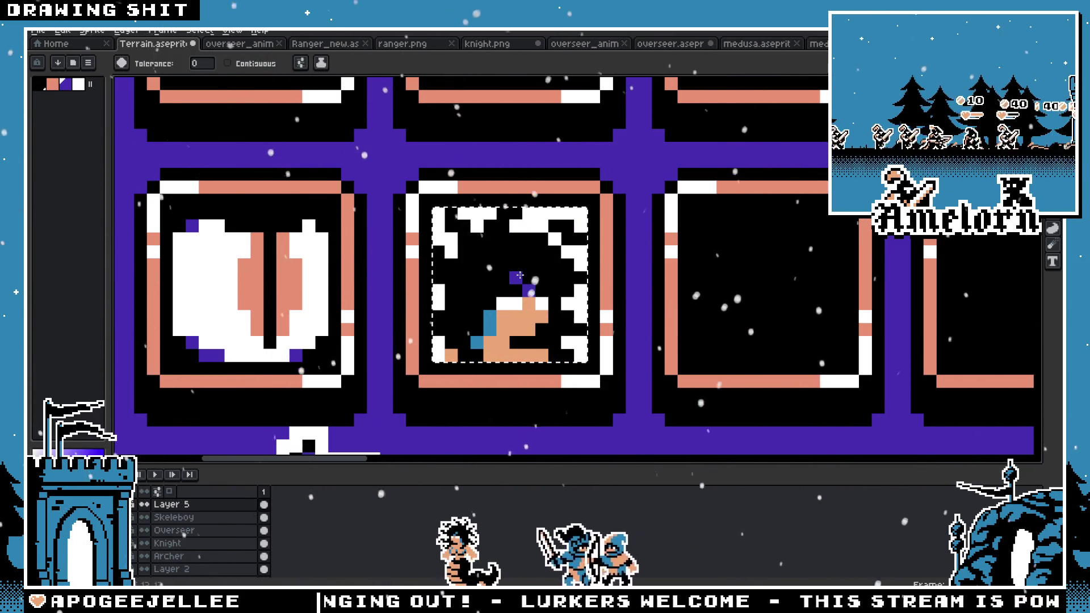
key("i")
key("g")
scroll(422, 313, "down", 4)
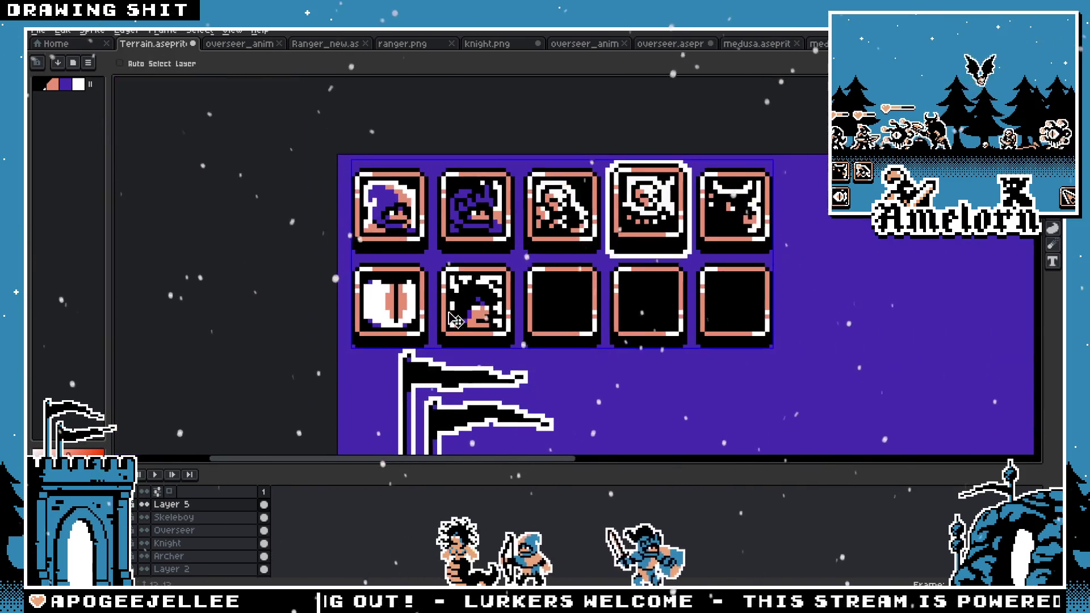
scroll(423, 313, "up", 1)
scroll(422, 312, "up", 2)
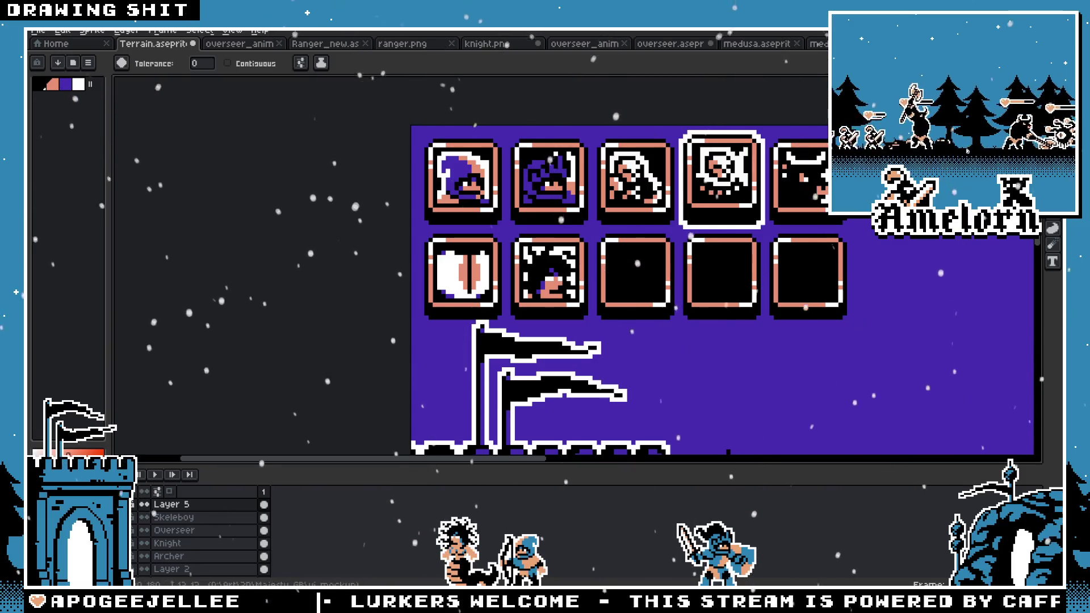
Step: Select the medusa head on the medusa avatar sheet with the rectangular marquee
left_click(757, 43)
scroll(489, 233, "up", 2)
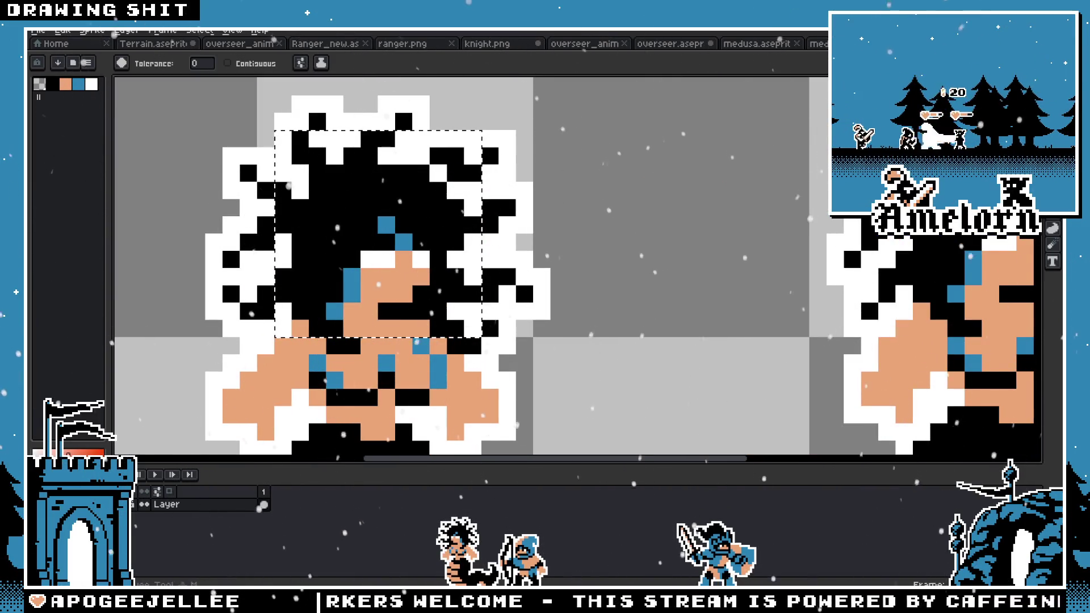
key("m")
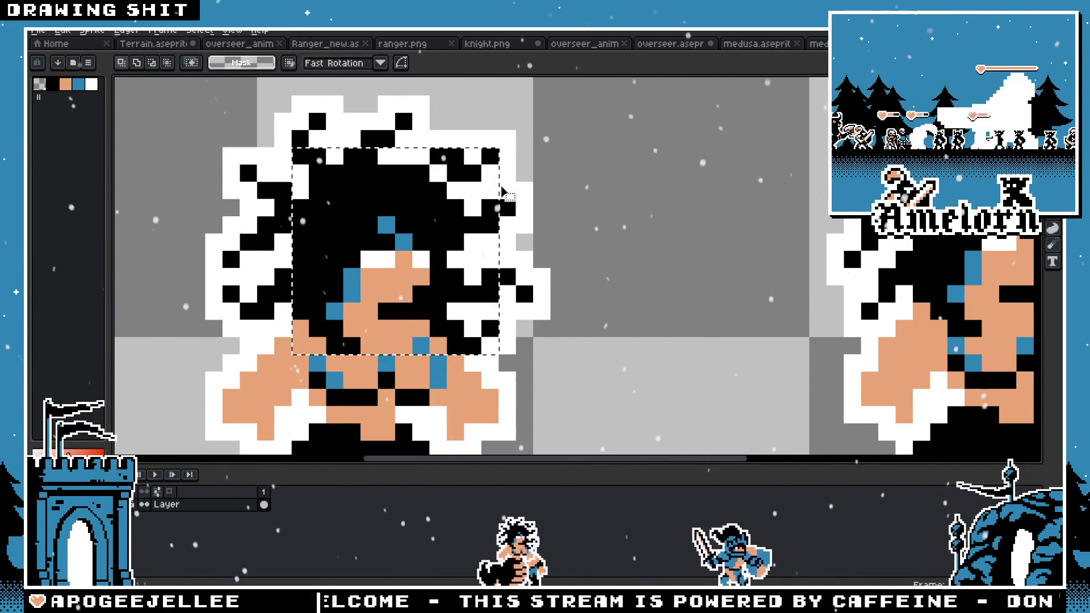
left_click(420, 241)
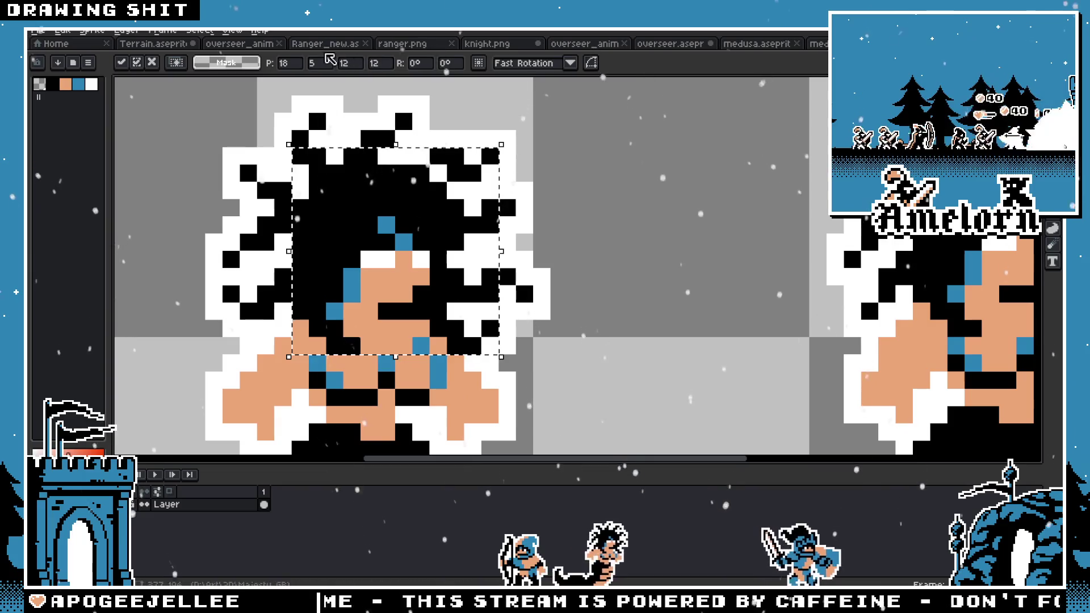
Step: Paste the medusa head into the third slot of Terrain's lower HUD row
left_click(169, 46)
scroll(510, 239, "up", 3)
key("ctrl+v")
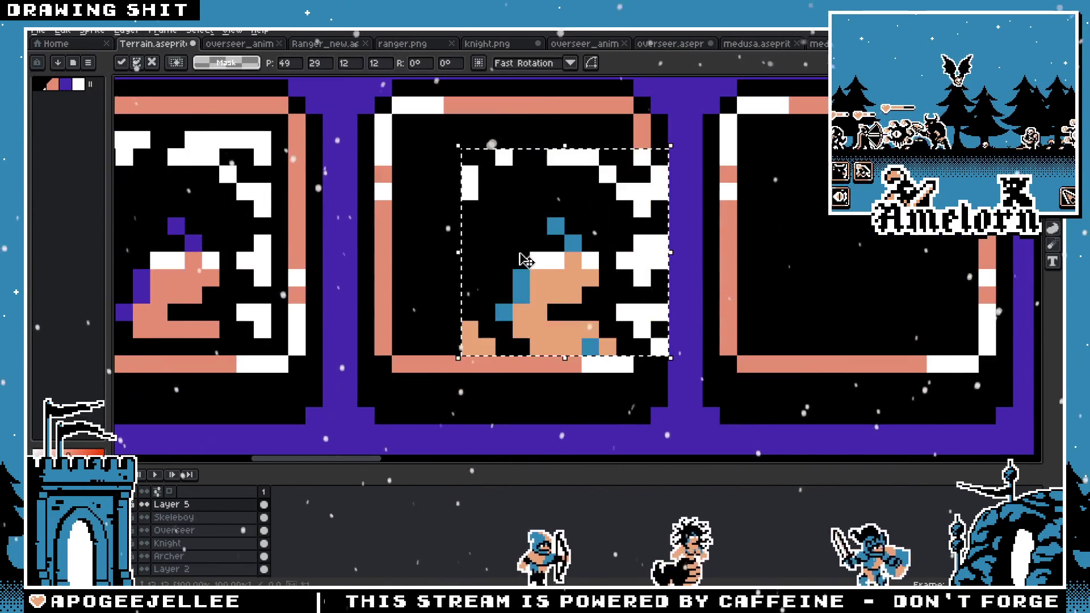
left_click_drag(575, 271, 494, 238)
key("Return")
scroll(450, 250, "down", 5)
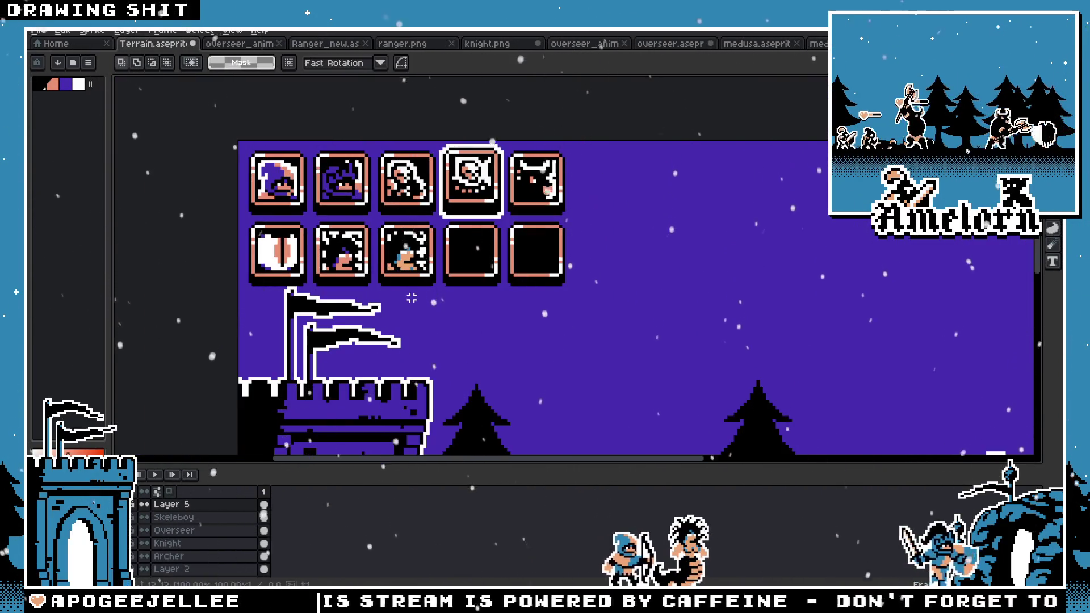
scroll(404, 298, "up", 2)
scroll(405, 298, "up", 6)
left_click(500, 184)
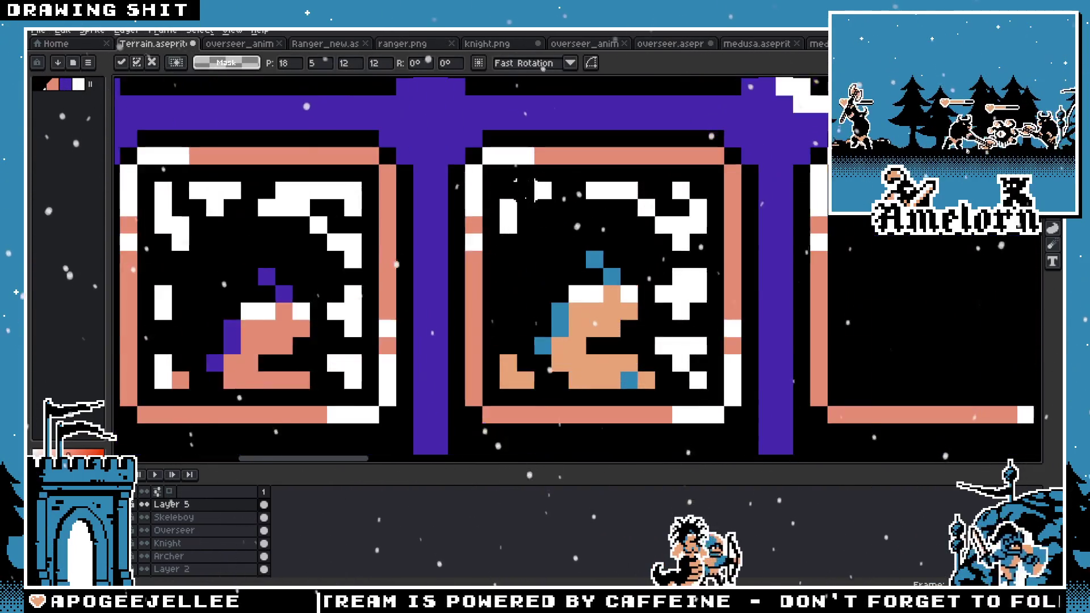
scroll(500, 184, "down", 4)
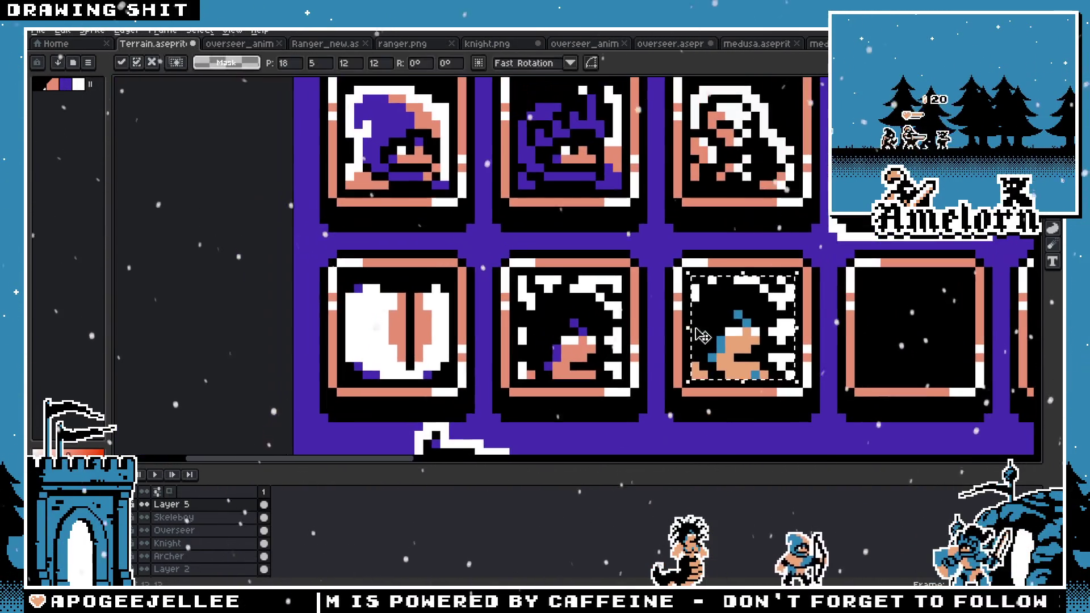
Step: Flood-fill the medusa's blue pixels purple and fix a stray pixel with salmon
key("g")
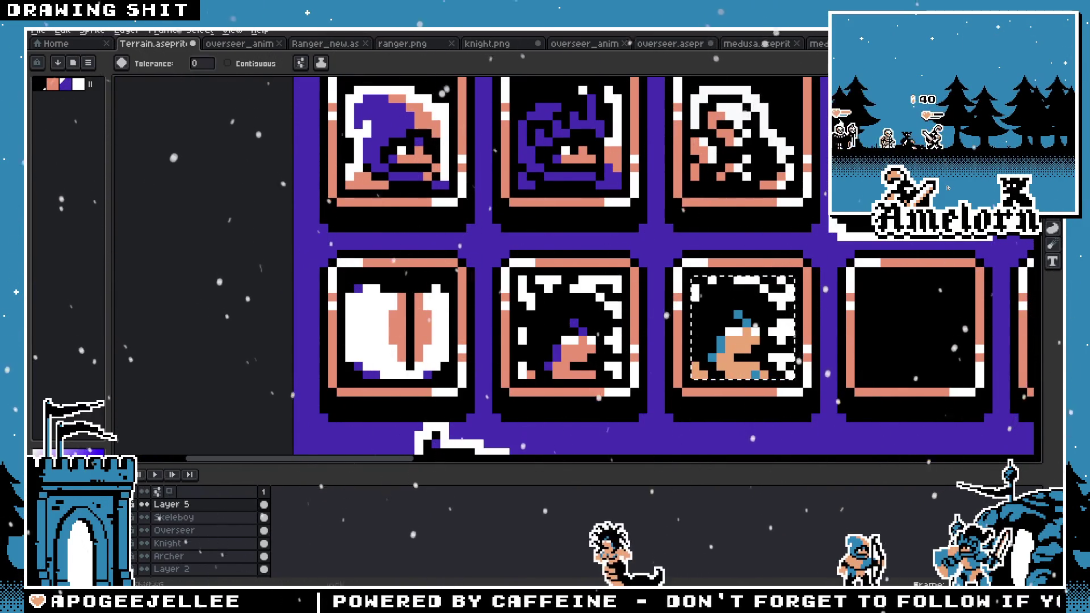
scroll(697, 324, "up", 1)
left_click(712, 339)
left_click(712, 323)
scroll(712, 332, "down", 5)
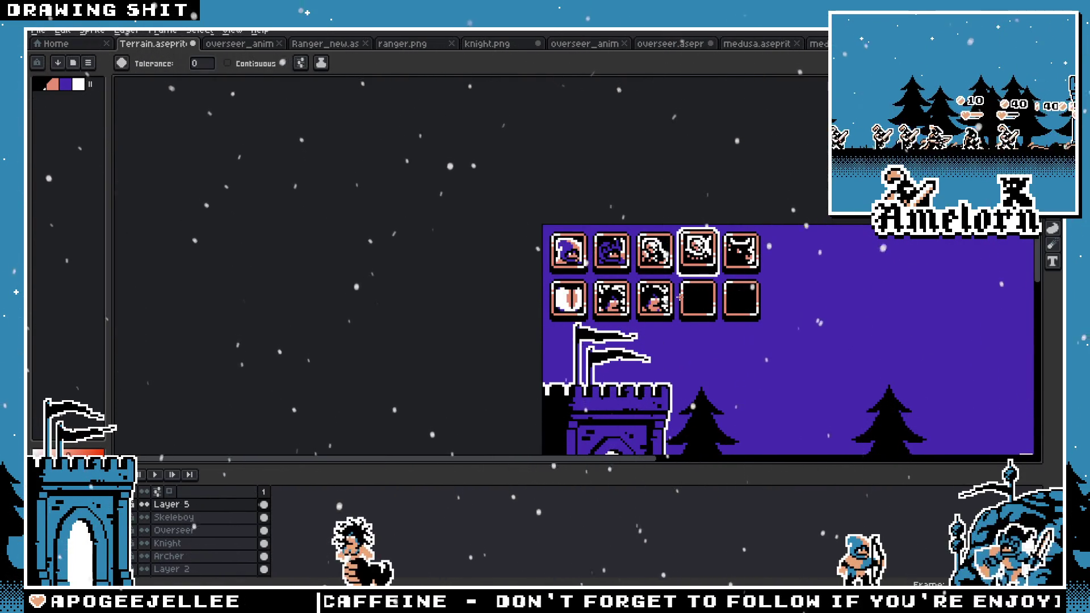
scroll(679, 296, "up", 4)
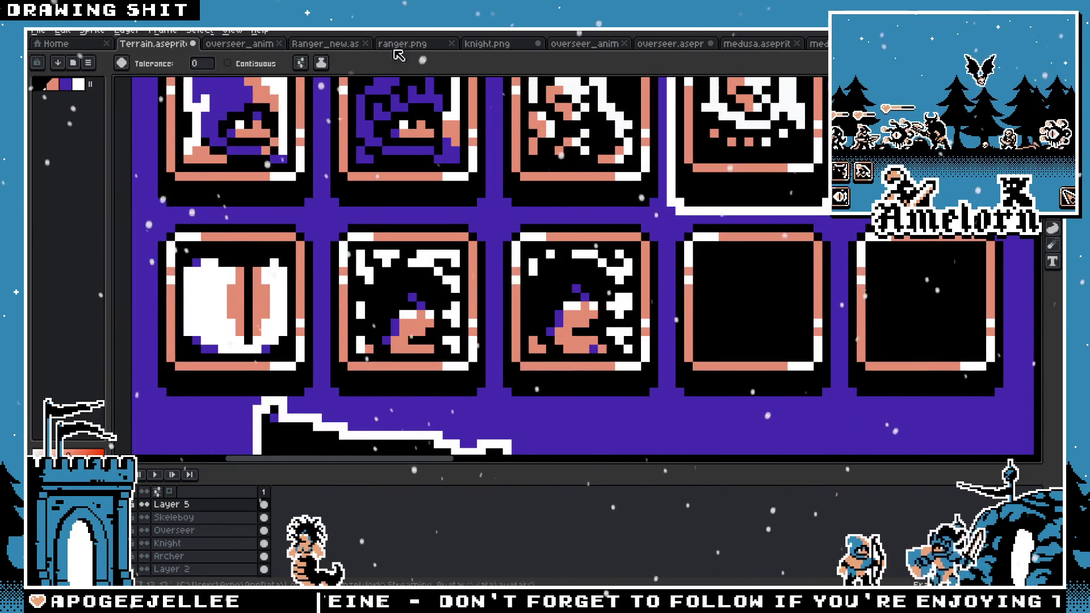
key("ctrl+Tab")
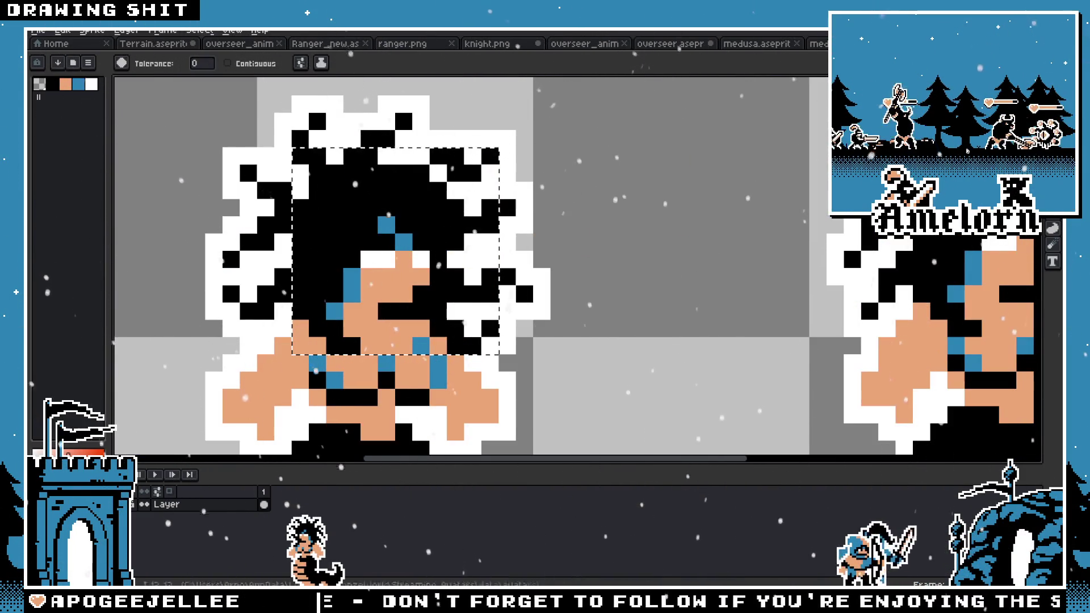
Step: Select a fresh medusa crop and paste it into the fourth slot on Terrain
key("m")
scroll(550, 276, "down", 2)
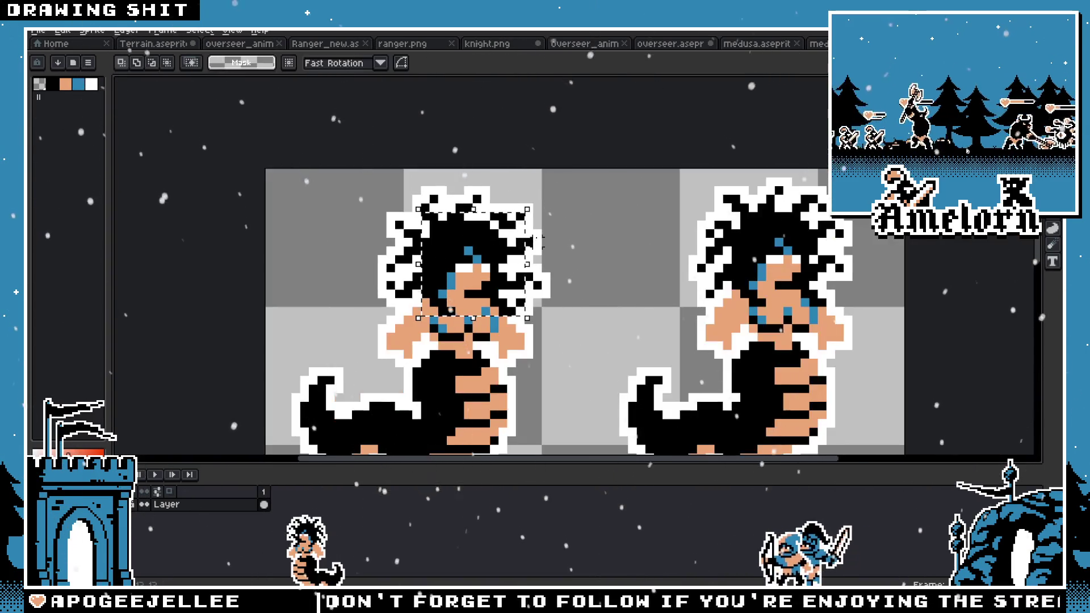
left_click_drag(526, 249, 533, 260)
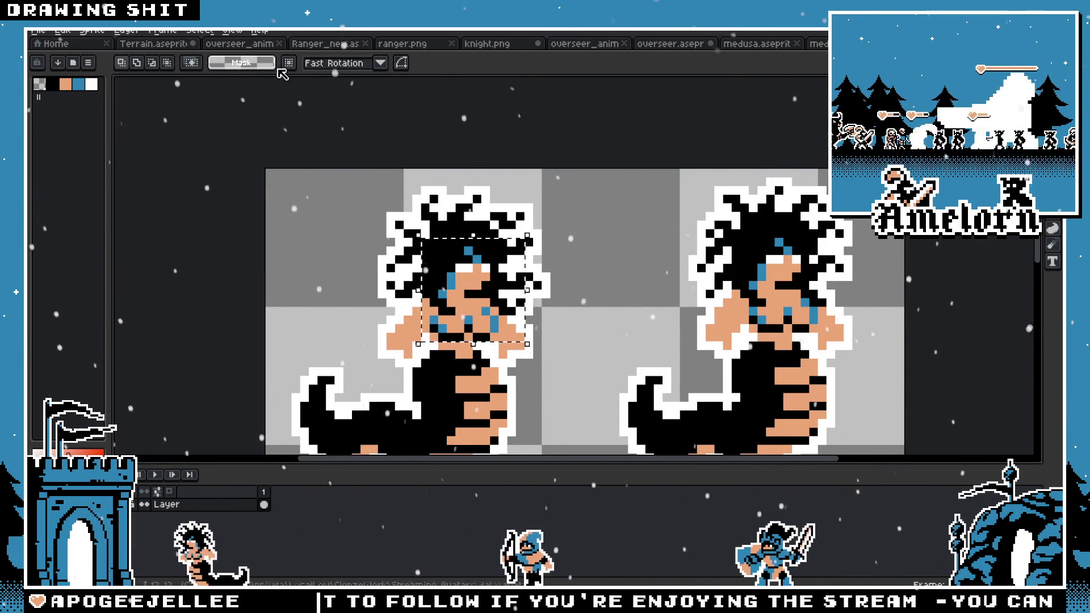
left_click(150, 46)
key("ctrl+v")
mouse_move(345, 147)
left_mouse_down()
mouse_move(709, 316)
mouse_move(762, 320)
left_mouse_up()
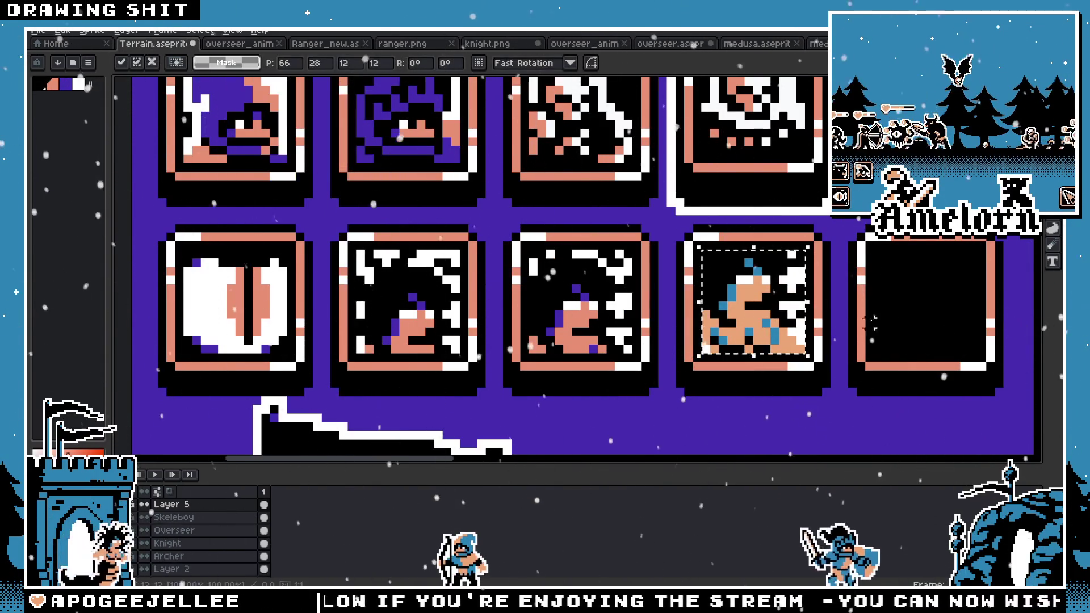
key("Return")
Step: Sample the neighbouring portrait's purple and flood-fill the new portrait's blue pixels with it
scroll(503, 211, "up", 2)
left_click_drag(512, 203, 720, 410)
key("i")
left_click(286, 293)
key("g")
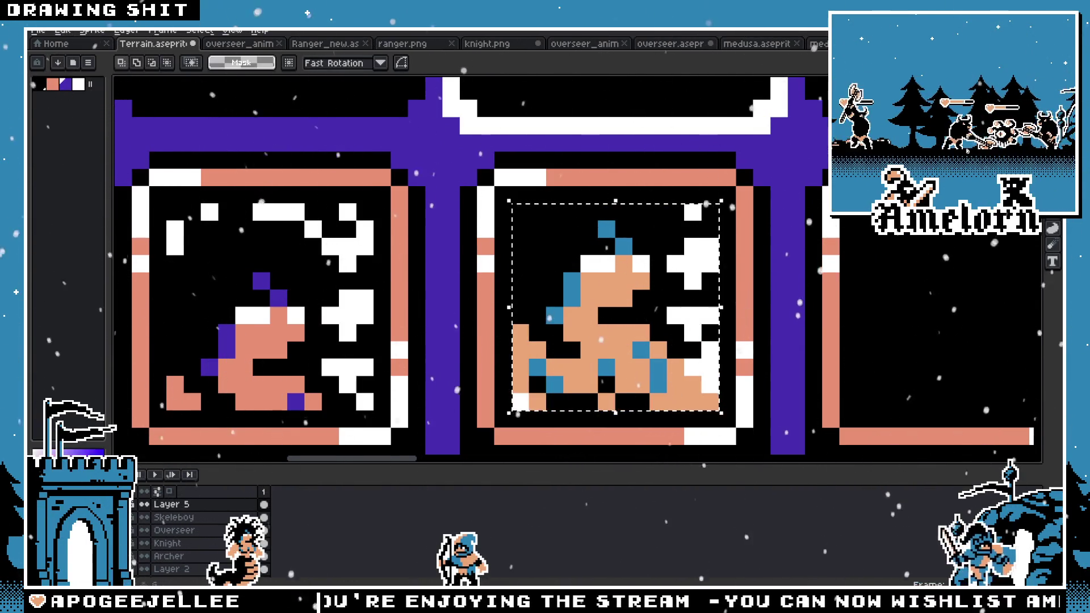
left_click(582, 246)
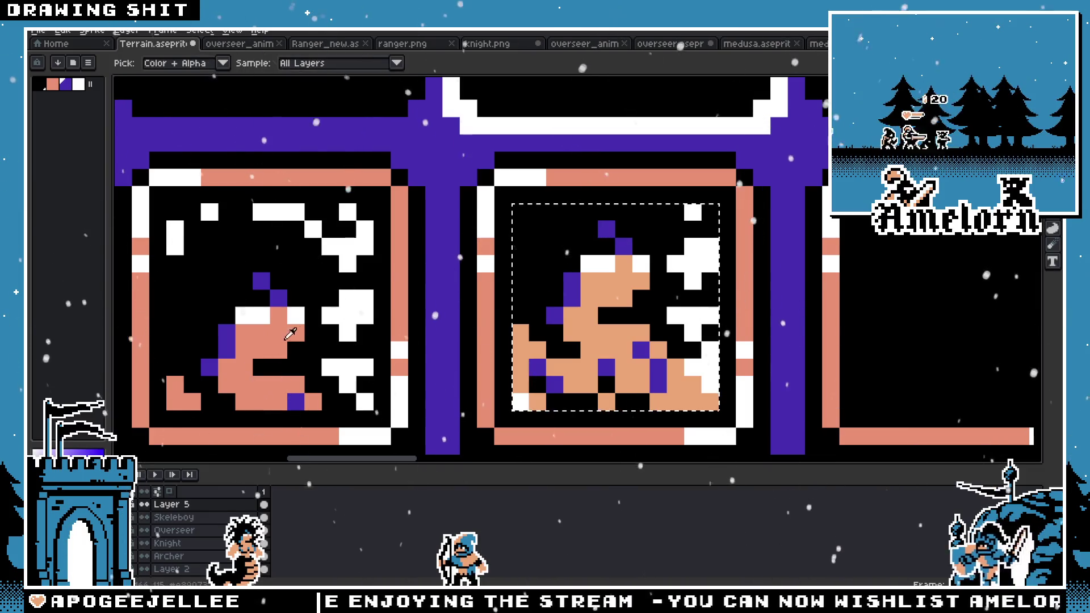
Step: Remove the extra medusa copies, leaving the eye and one purple medusa in the third slot
scroll(527, 332, "down", 5)
key("v")
scroll(463, 335, "down", 1)
key("g")
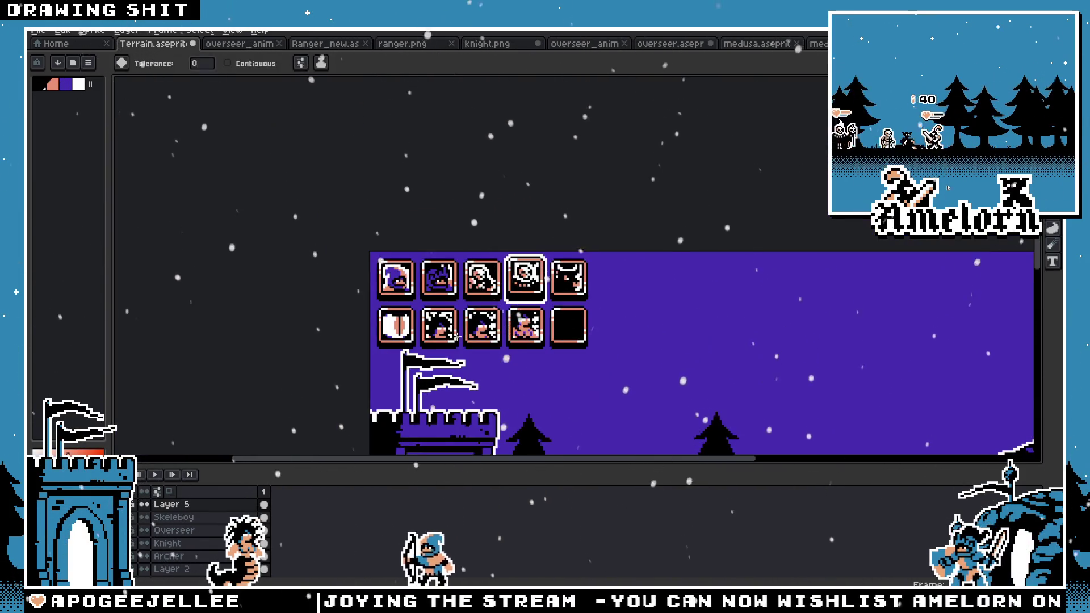
key("v")
scroll(443, 340, "up", 1)
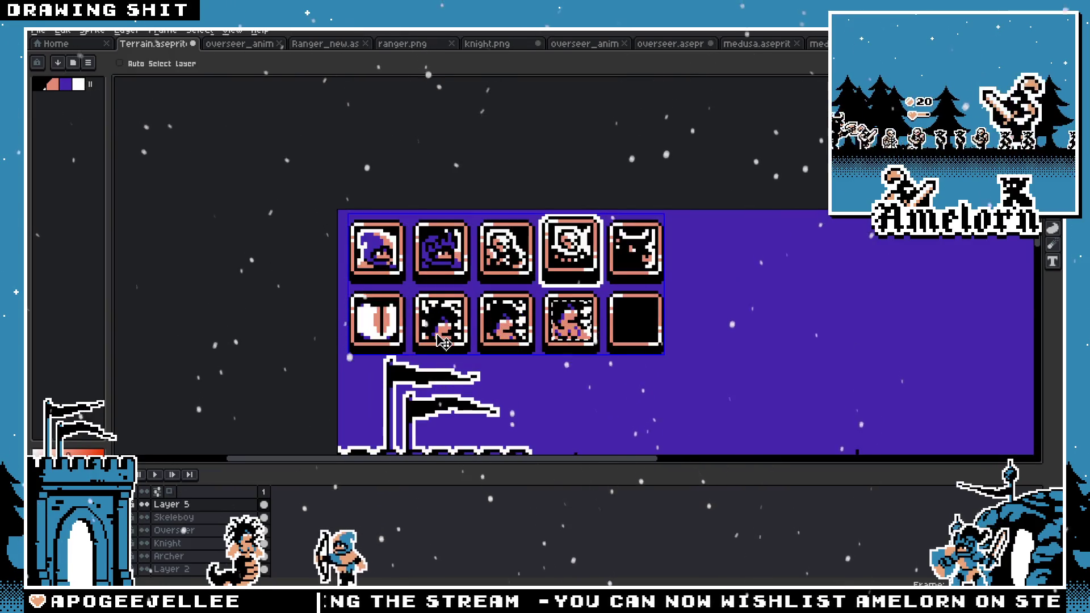
key("g")
scroll(443, 341, "up", 2)
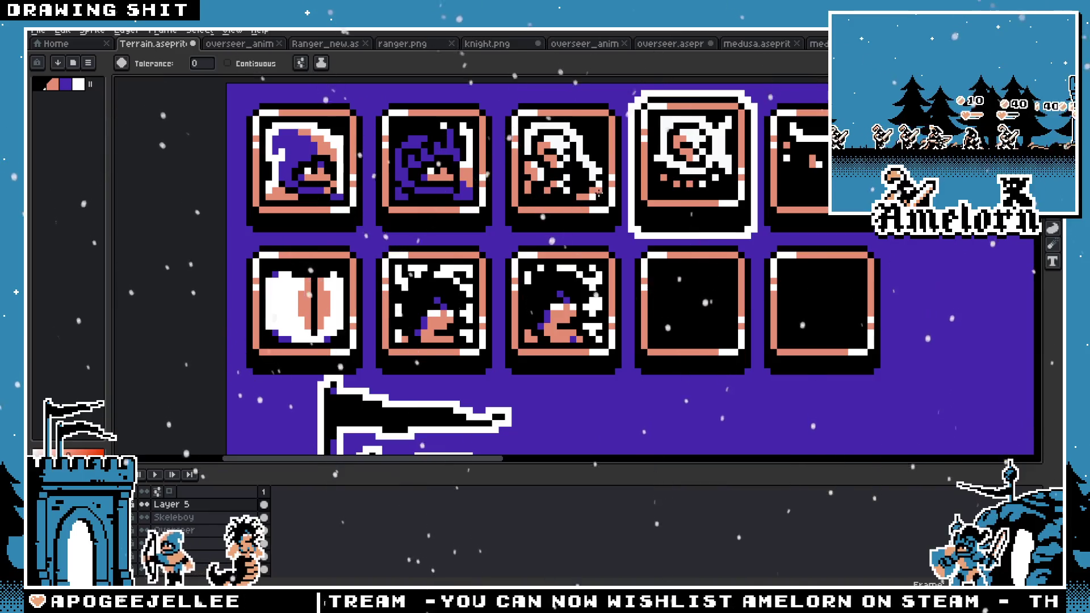
key("m")
scroll(454, 289, "up", 2)
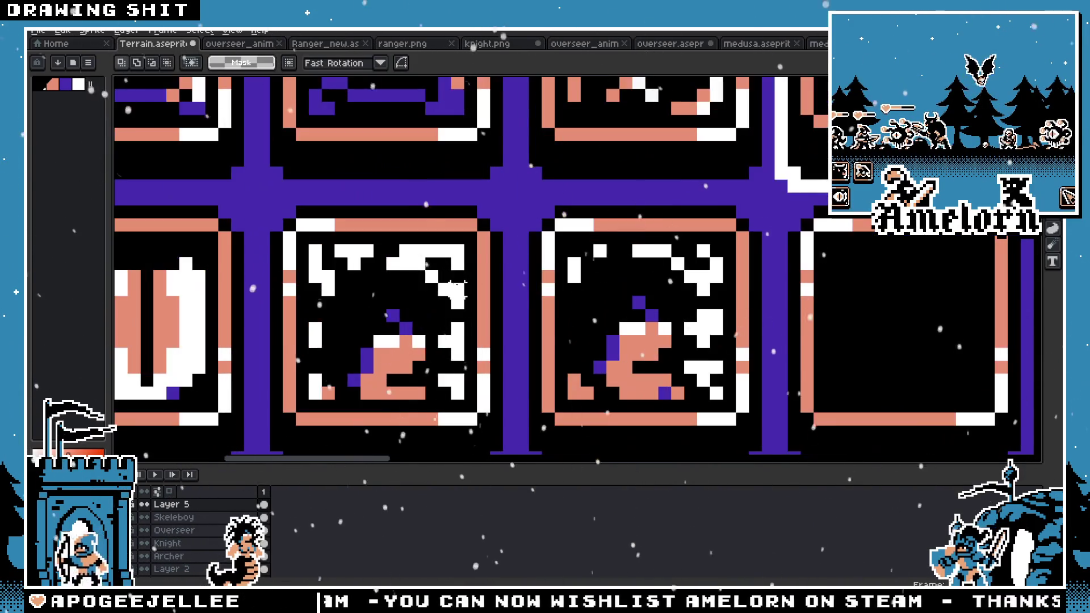
key("i")
key("m")
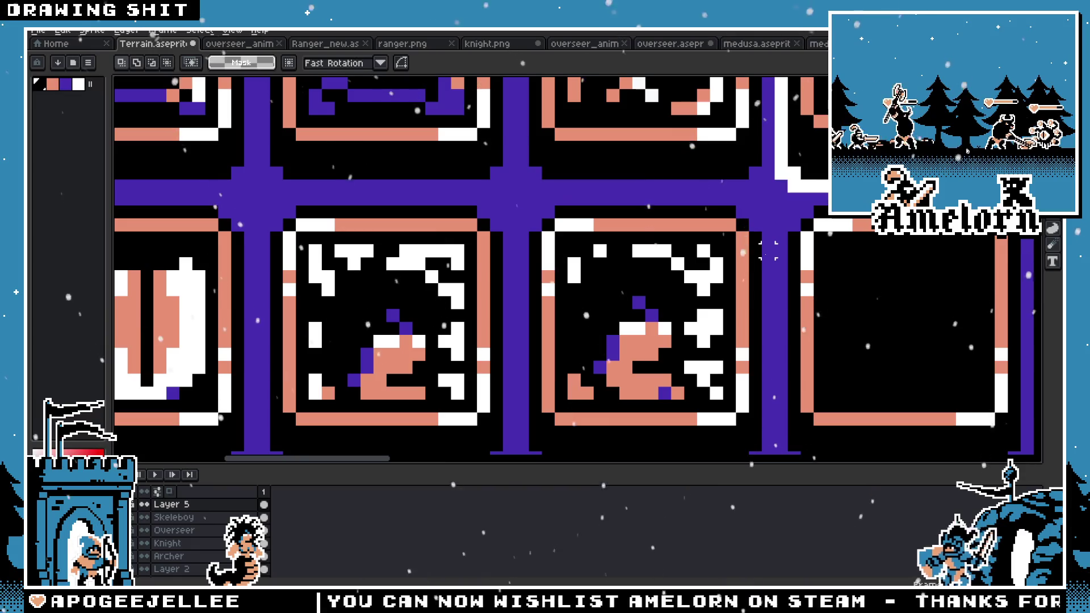
key("b")
scroll(602, 420, "up", 1)
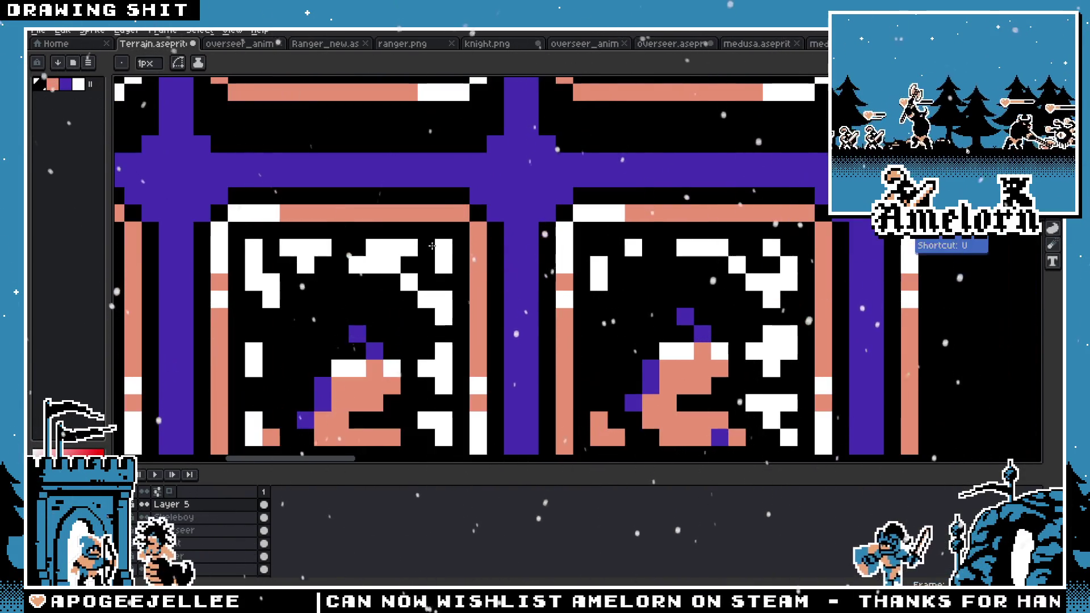
scroll(270, 246, "up", 1)
scroll(270, 246, "down", 5)
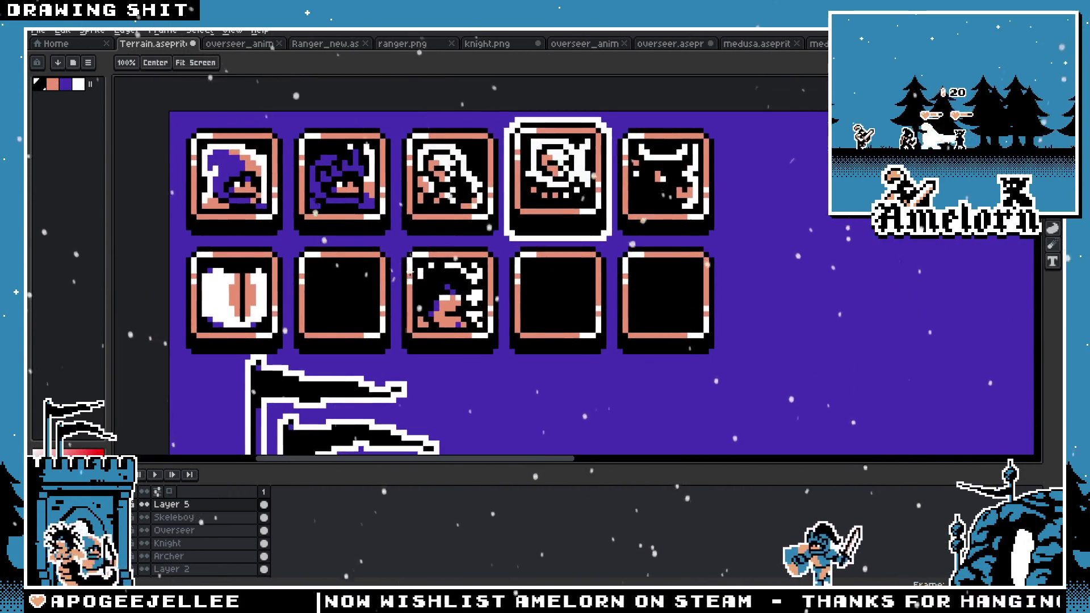
scroll(363, 261, "up", 1)
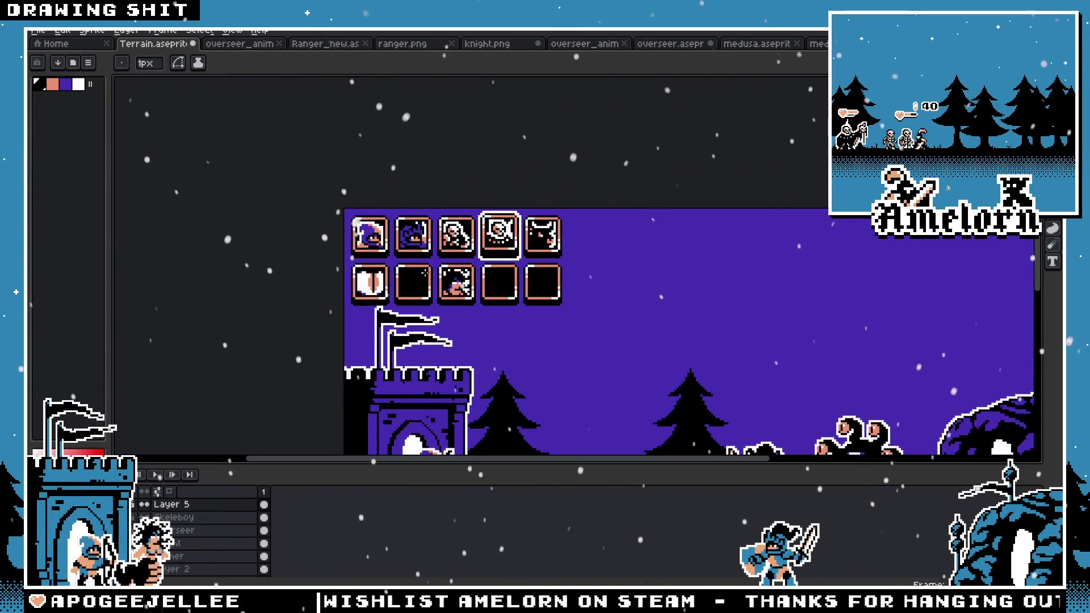
Step: Open barbarian.png from the avatars folder
left_click(252, 48)
left_click(324, 49)
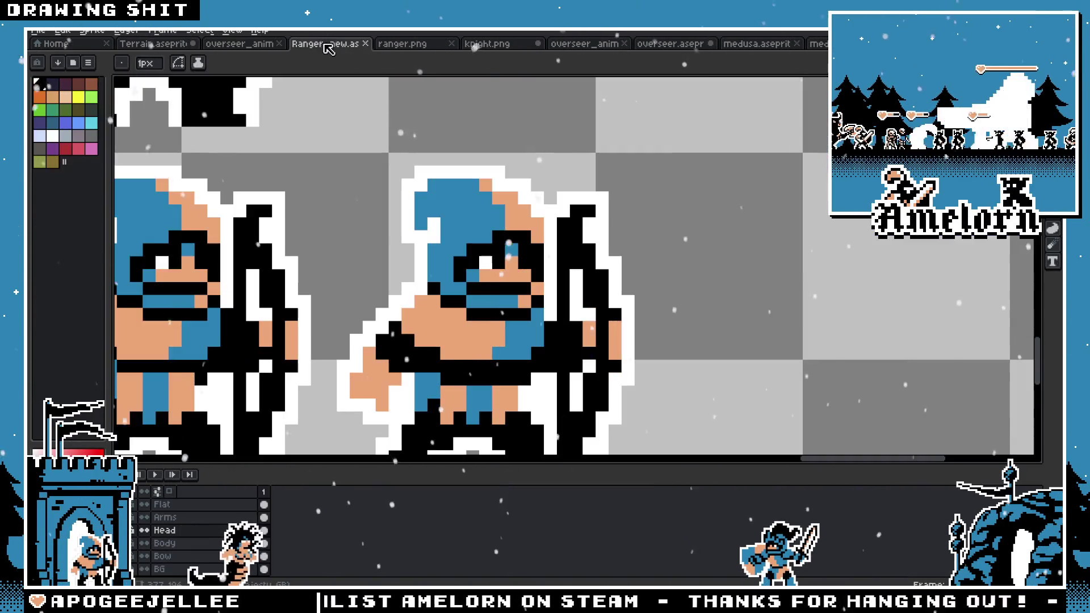
left_click(44, 31)
left_click(48, 63)
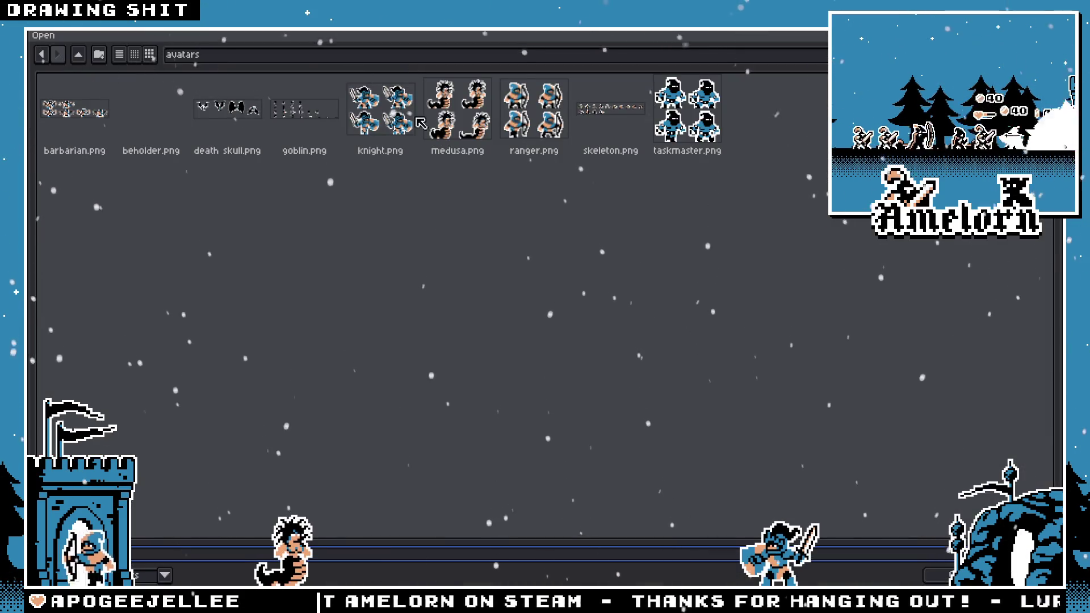
left_click(240, 133)
left_click(91, 114)
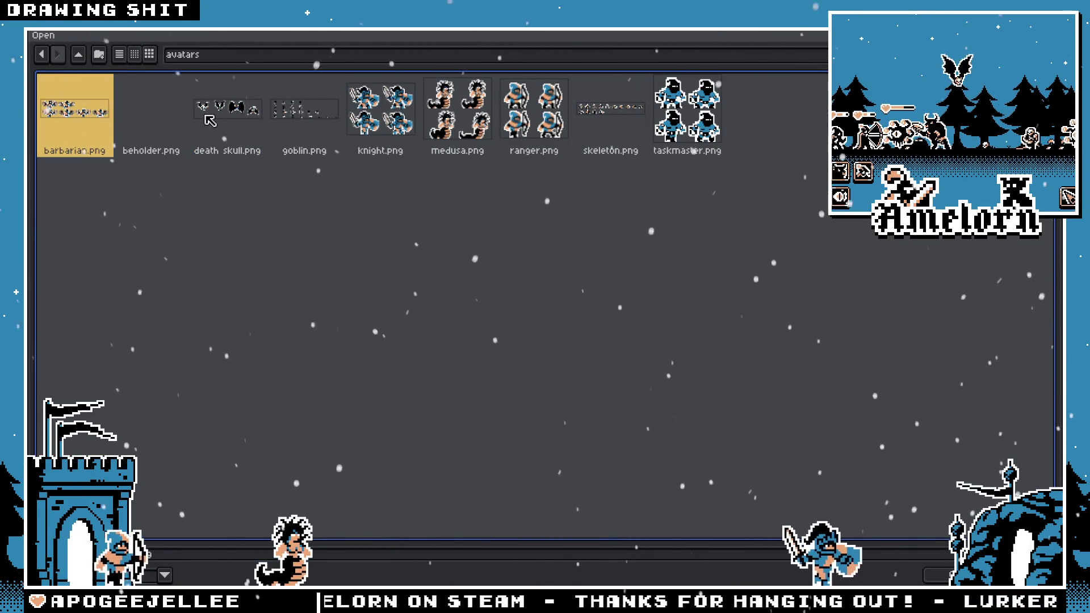
double_click(100, 116)
Step: Marquee a square around the barbarian's head, nudged down one pixel
scroll(492, 231, "up", 5)
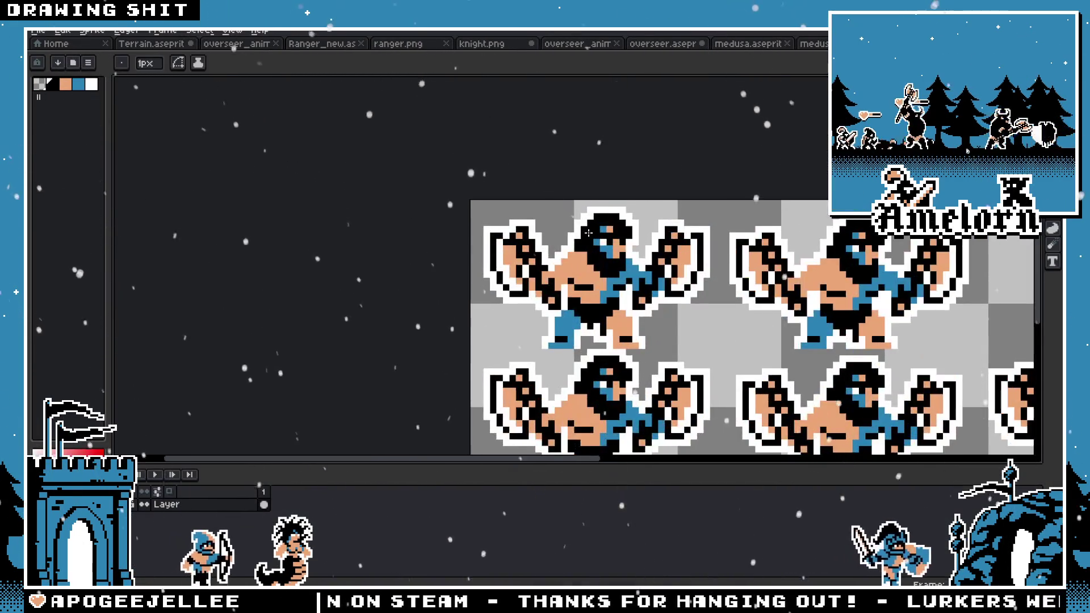
key("m")
scroll(553, 190, "up", 1)
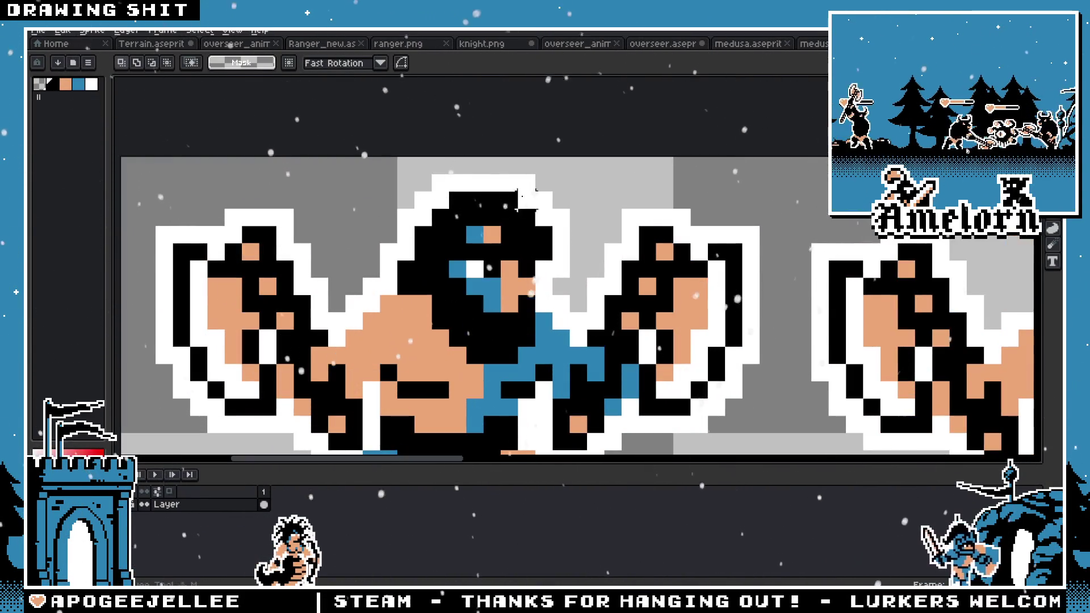
left_click_drag(405, 199, 568, 346)
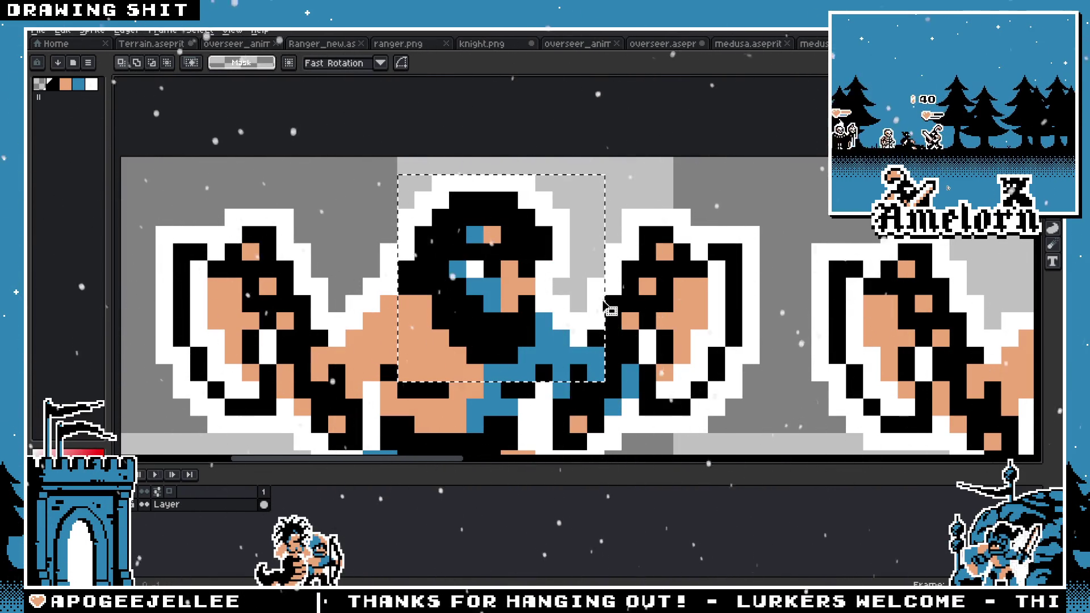
left_click_drag(582, 296, 583, 308)
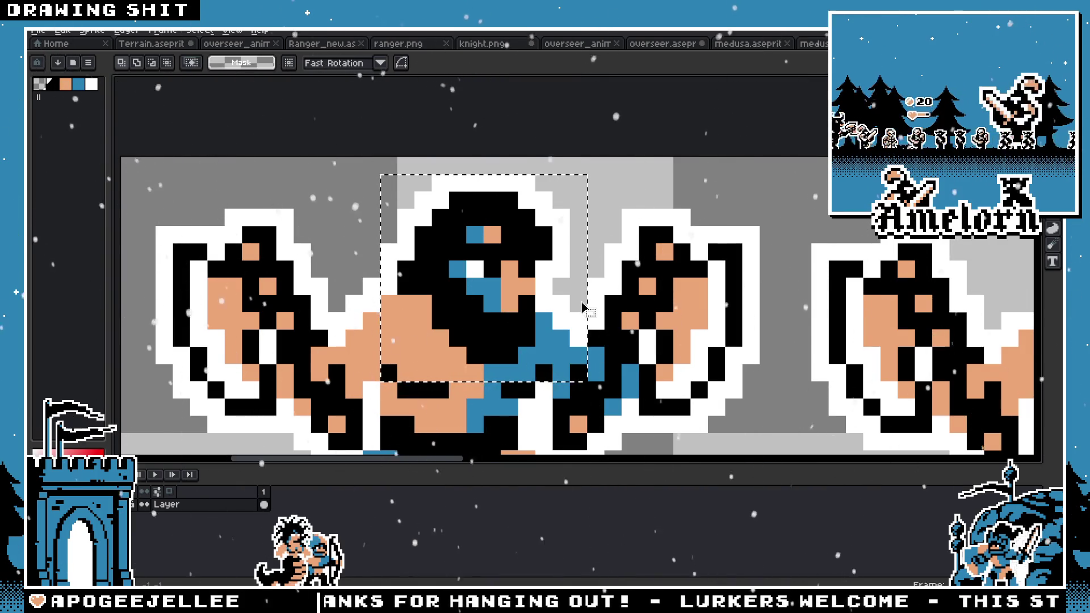
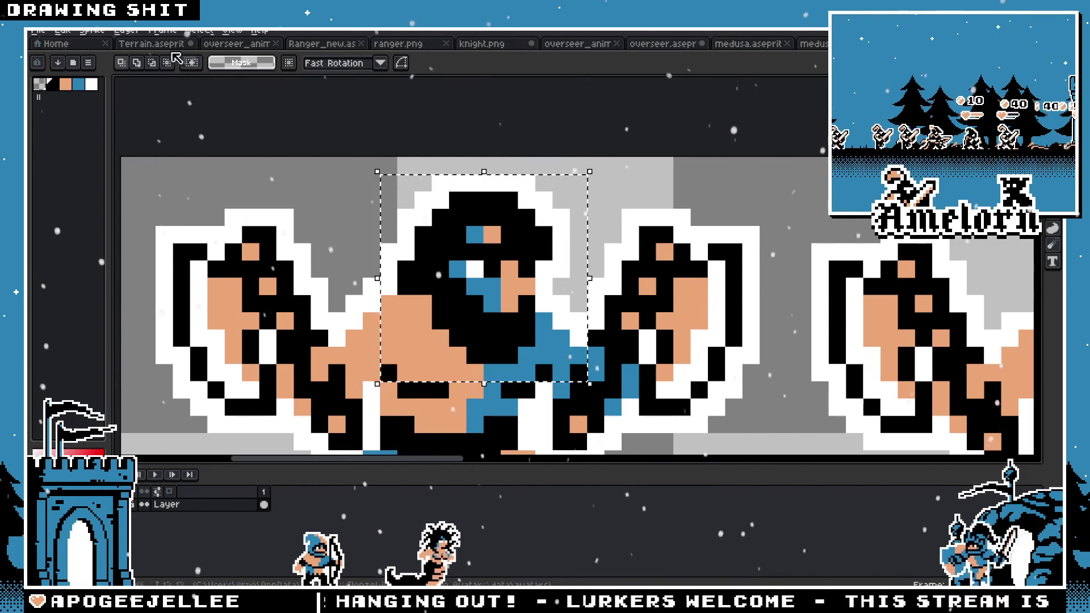
Step: In Terrain, swap the middle icon tile's skull for the hooded head, nudged one pixel right
key("ctrl+shift+Tab")
scroll(366, 181, "up", 5)
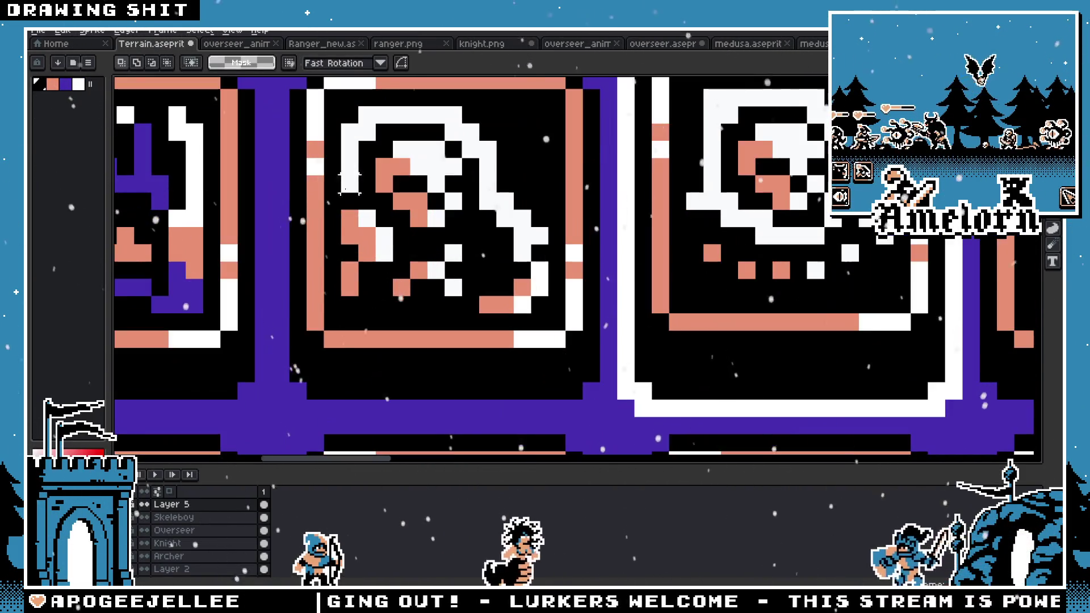
left_click_drag(344, 140, 423, 239)
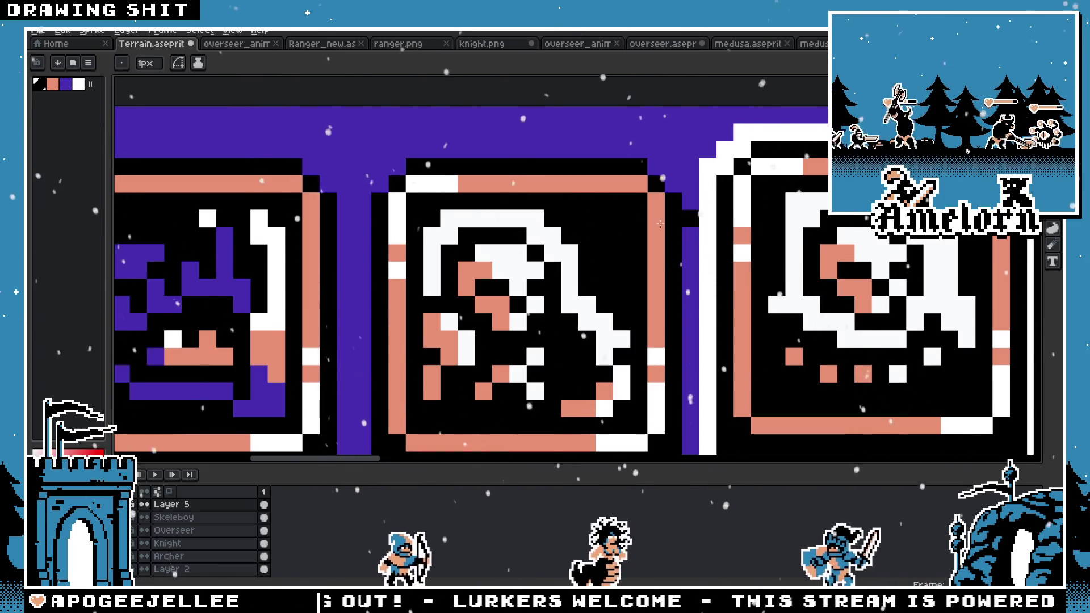
key("ctrl+z")
key("ctrl+v")
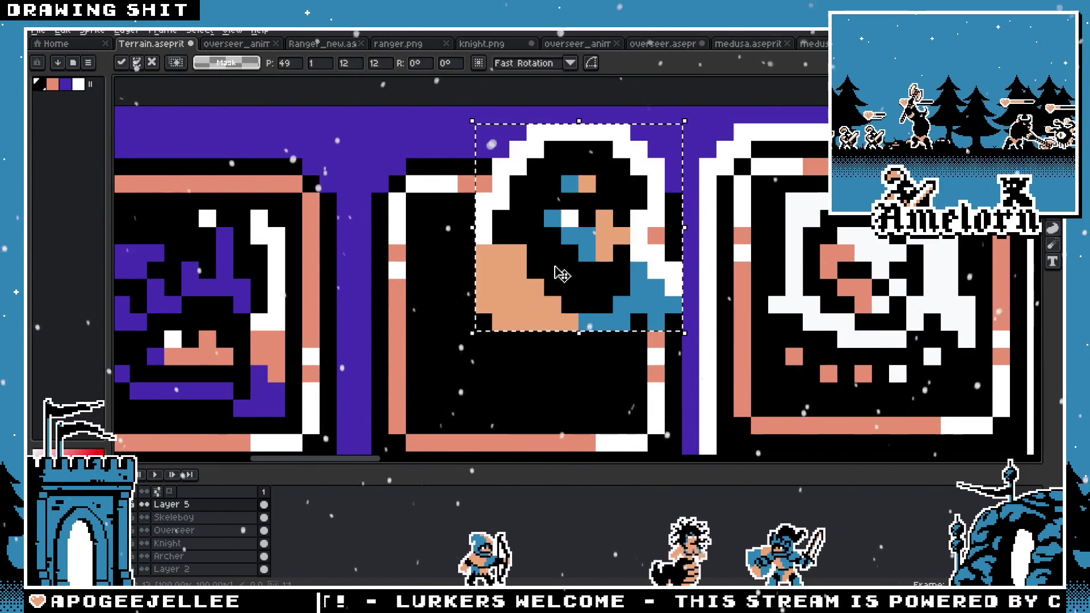
left_click_drag(515, 339, 529, 340)
Step: Bucket-fill the hooded head's blue pixels with purple
scroll(690, 232, "down", 5)
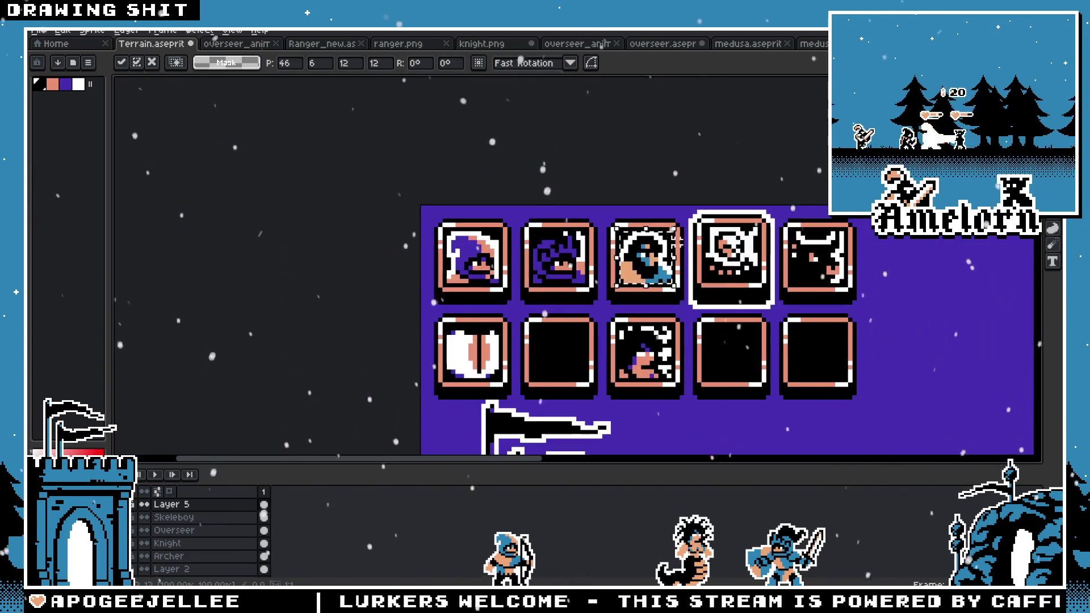
scroll(647, 267, "up", 4)
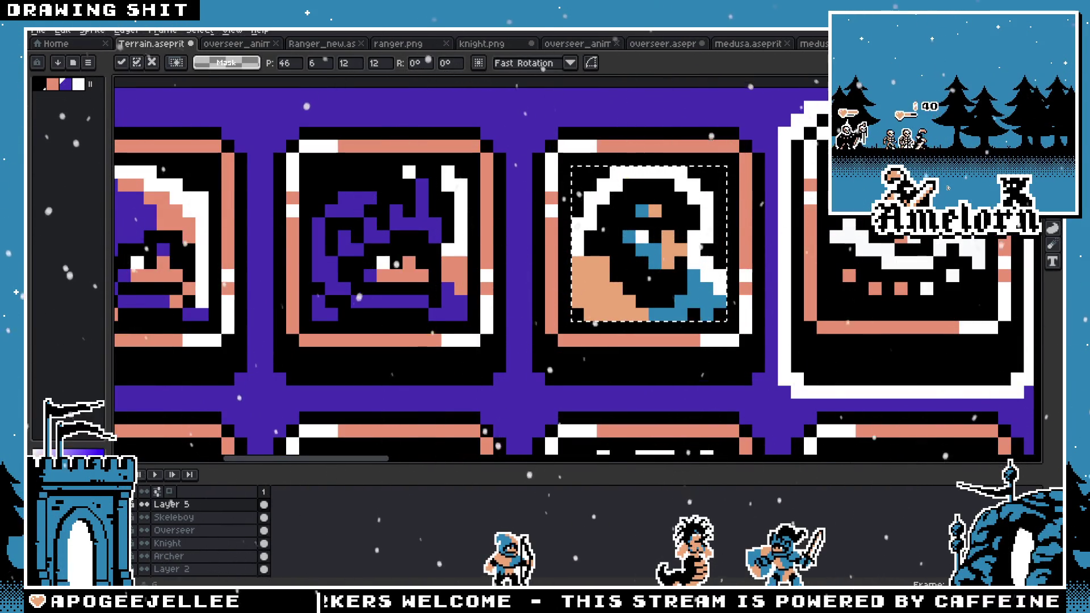
key("g")
left_click(642, 246)
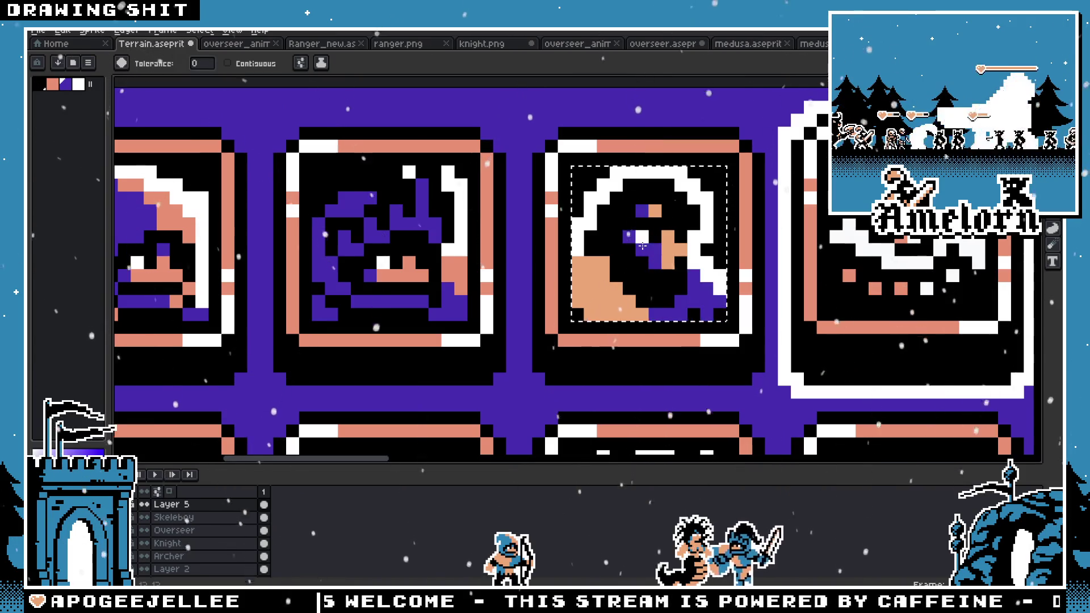
scroll(610, 295, "down", 4)
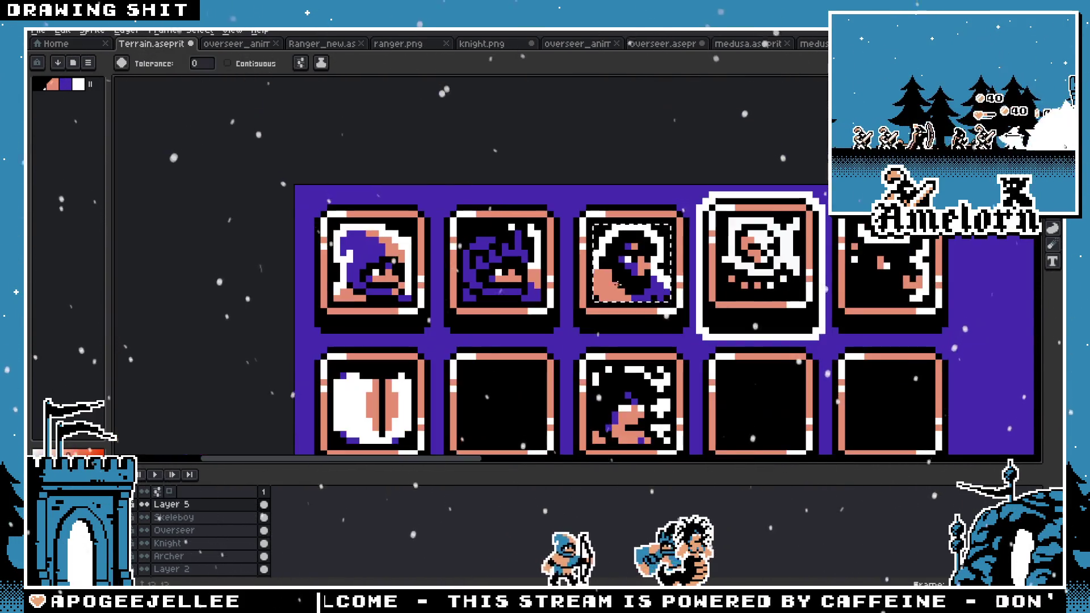
Step: Look over the Terrain icon tiles and pick the rectangular marquee tool
scroll(608, 300, "down", 1)
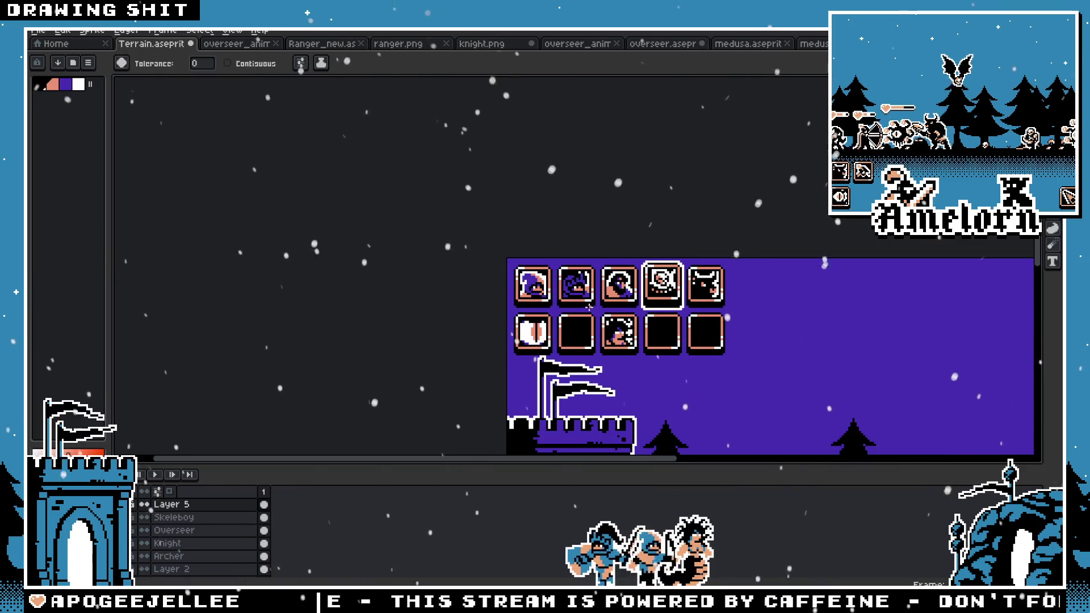
scroll(589, 307, "up", 6)
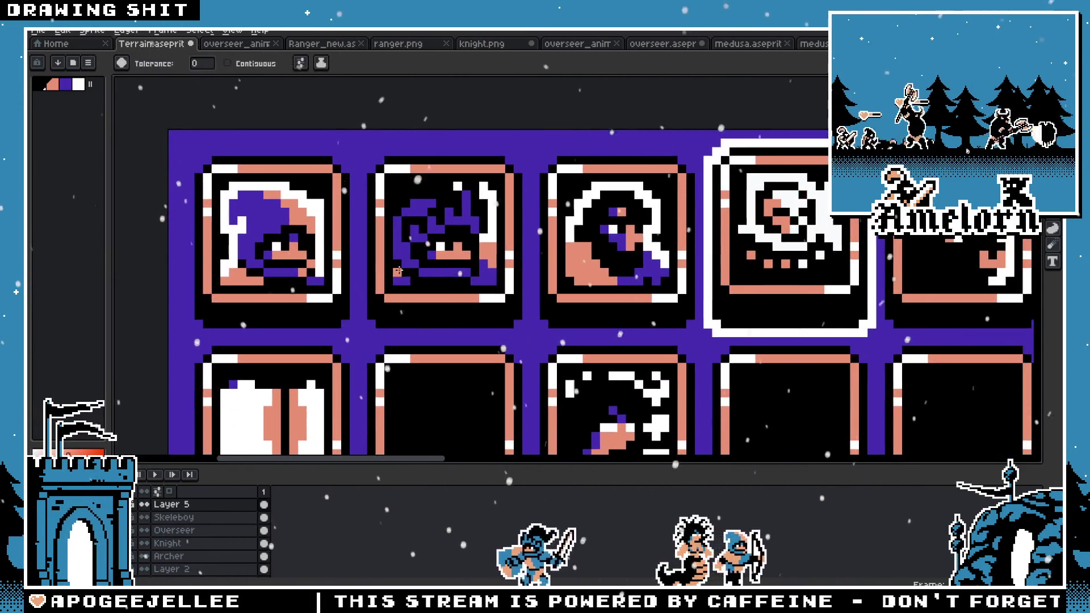
scroll(510, 233, "down", 2)
scroll(562, 247, "up", 1)
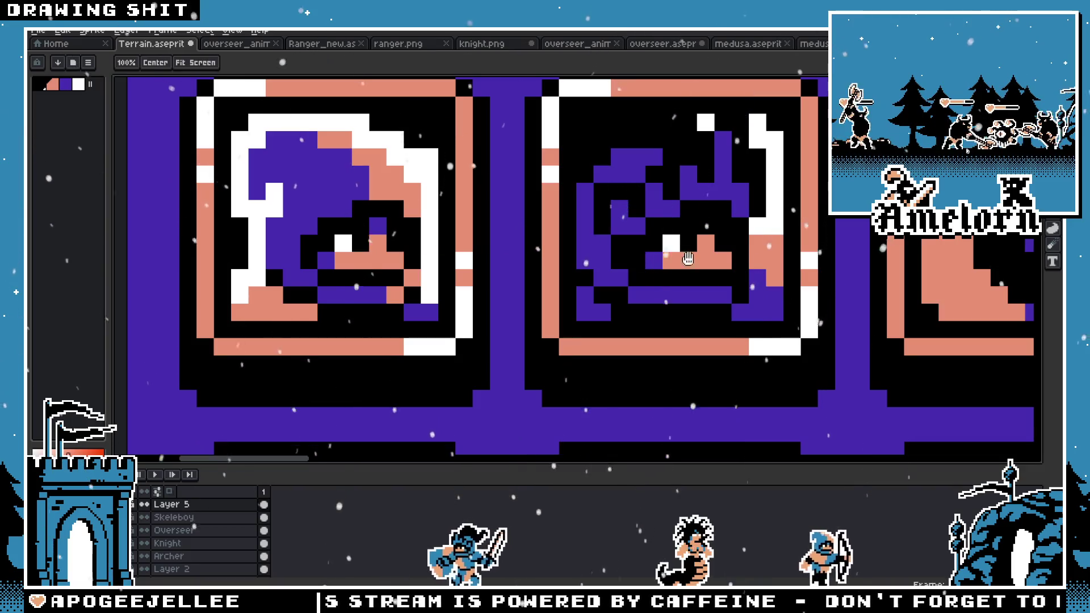
left_click_drag(644, 258, 345, 253)
scroll(624, 227, "down", 2)
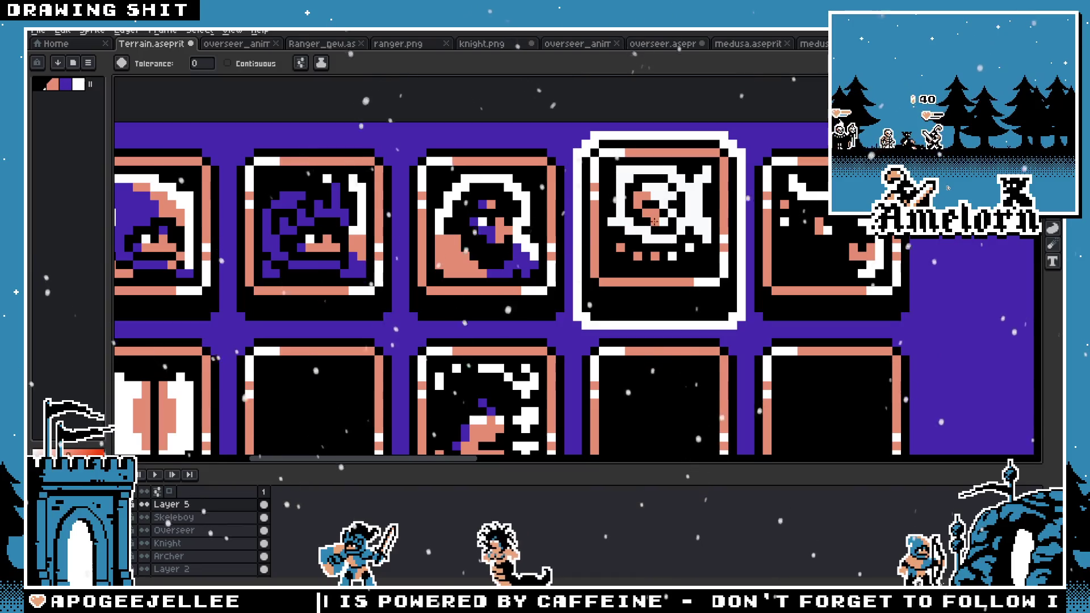
key("m")
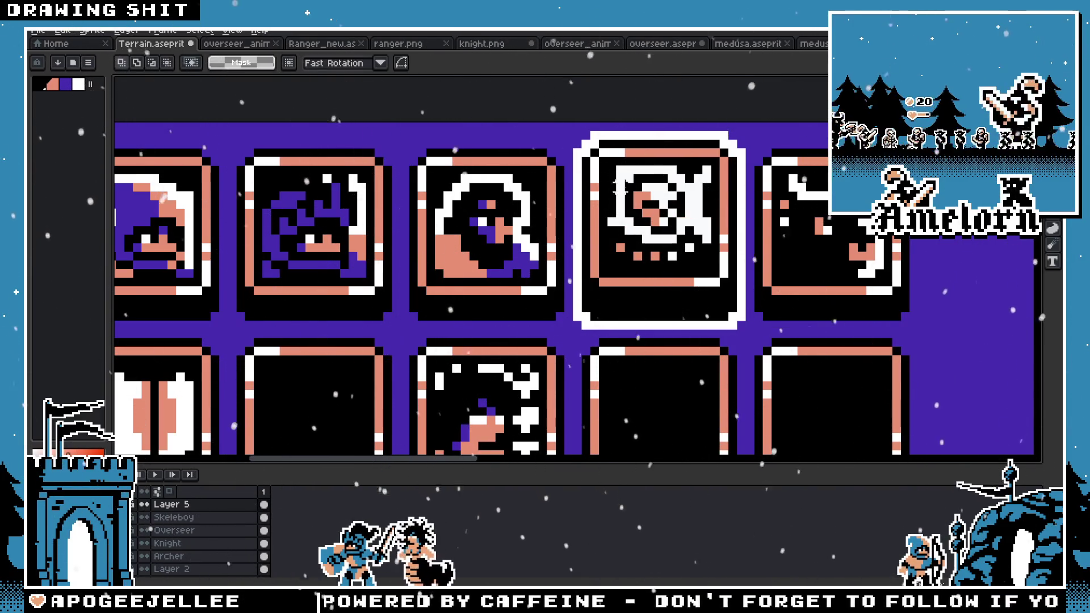
scroll(608, 232, "down", 2)
scroll(578, 212, "up", 1)
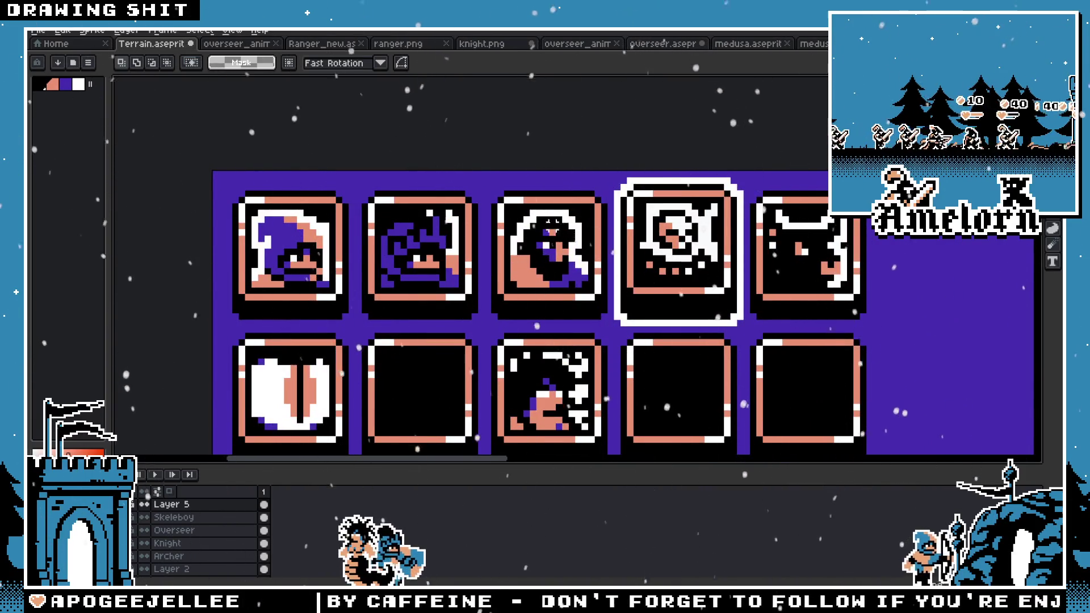
scroll(593, 250, "up", 1)
Step: Look over the overseer sprite document
key("ctrl+Tab")
scroll(593, 250, "down", 2)
scroll(593, 249, "up", 1)
mouse_move(594, 249)
left_mouse_down()
mouse_move(536, 219)
mouse_move(398, 195)
mouse_move(543, 253)
left_mouse_up()
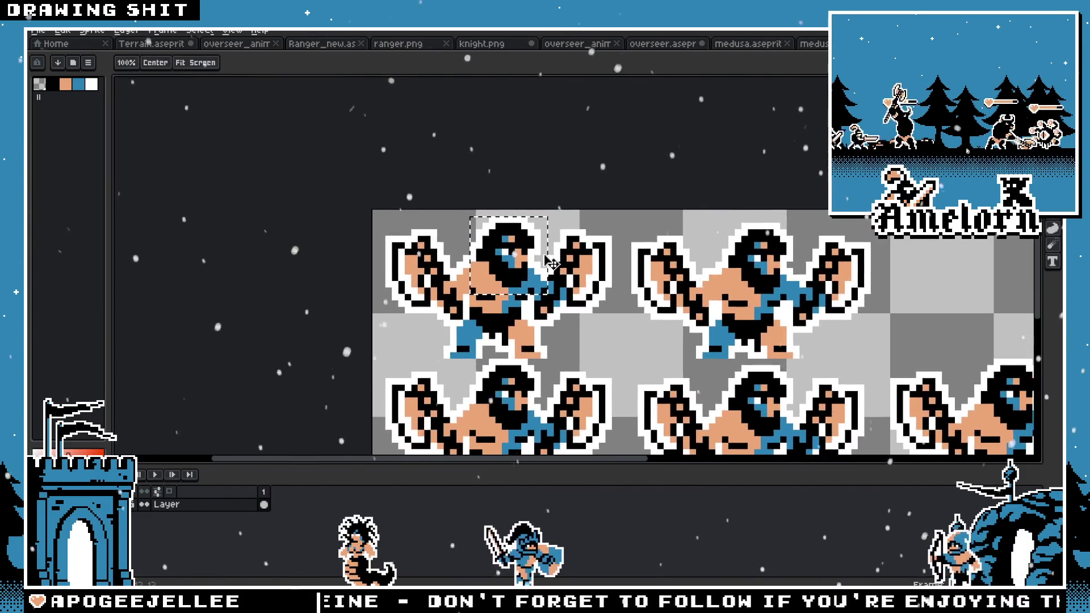
scroll(543, 253, "up", 1)
scroll(545, 255, "up", 1)
scroll(545, 255, "down", 1)
Step: Close the medusa documents without saving, then choose File > Open
key("ctrl+Tab")
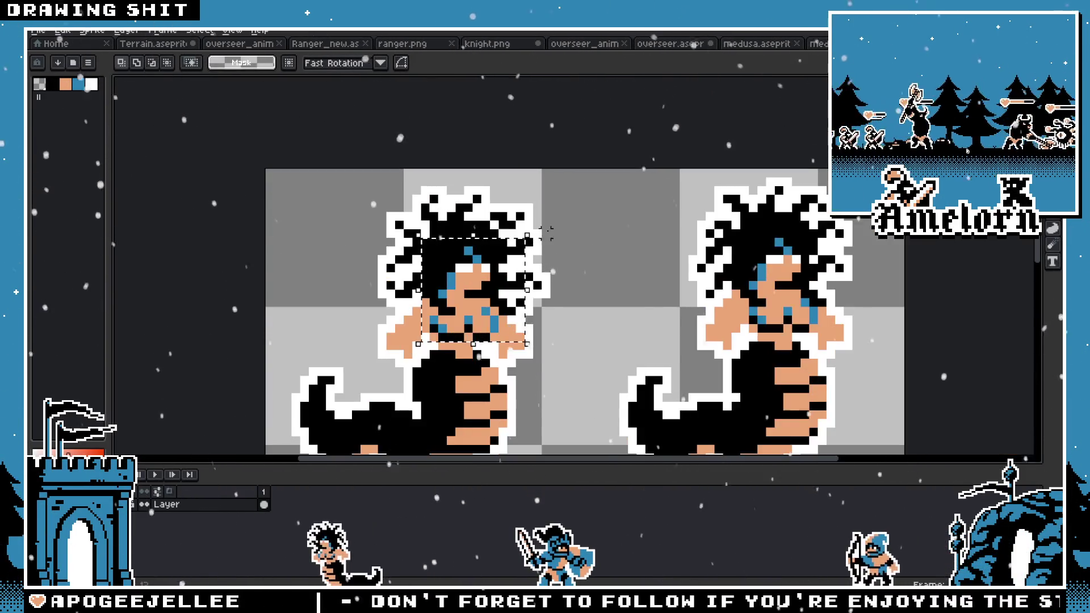
key("ctrl+w")
left_click(547, 333)
key("ctrl+w")
key("ctrl+w")
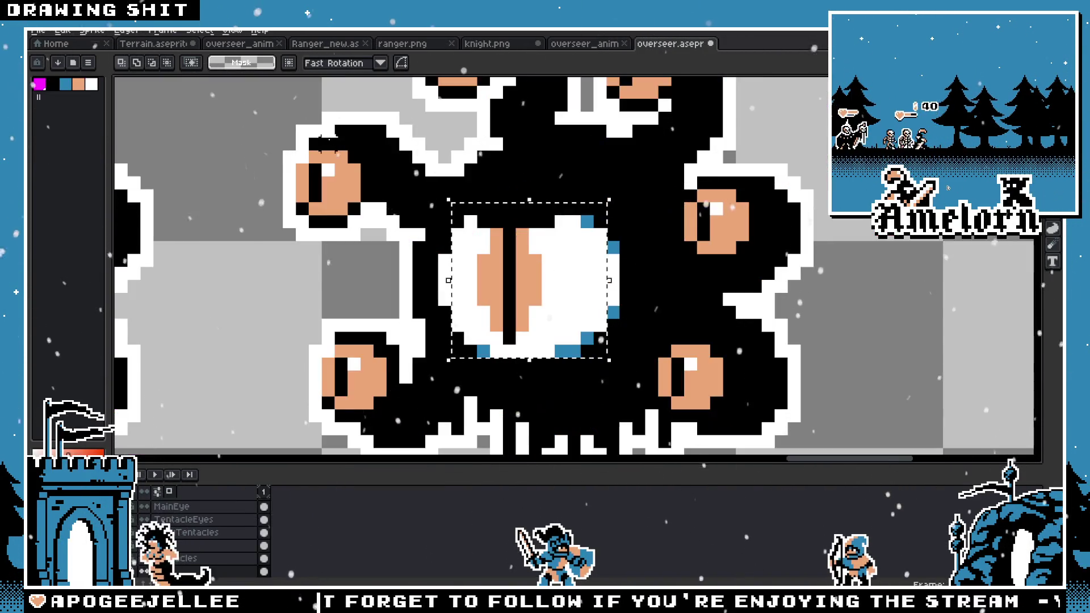
left_click(38, 30)
left_click(45, 72)
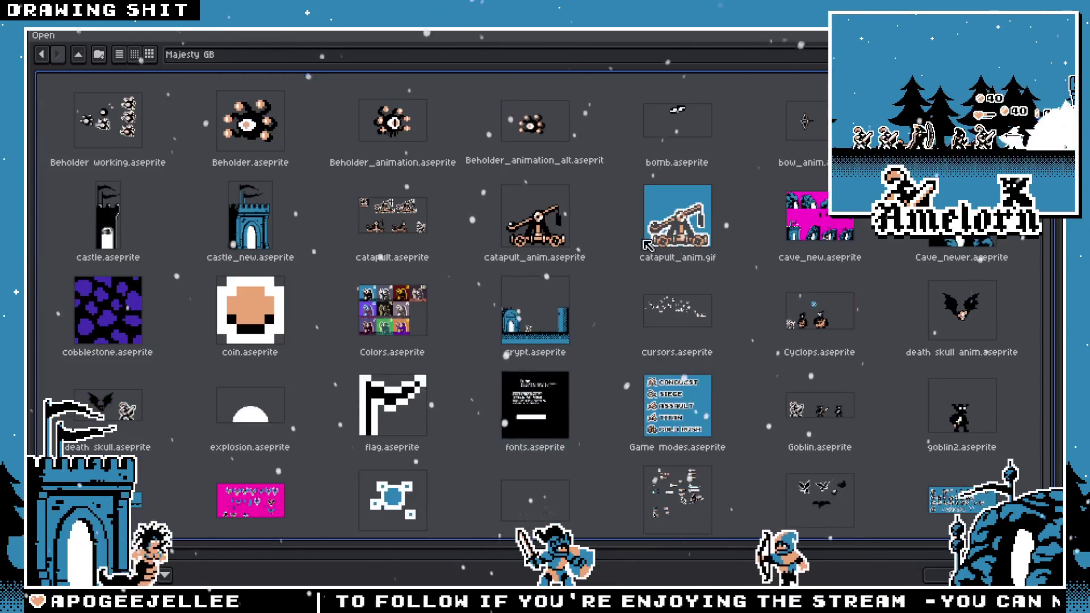
Step: Open harpy.aseprite, fit the selection around the right harpy's head, and return to Terrain
scroll(699, 254, "down", 3)
scroll(709, 253, "down", 5)
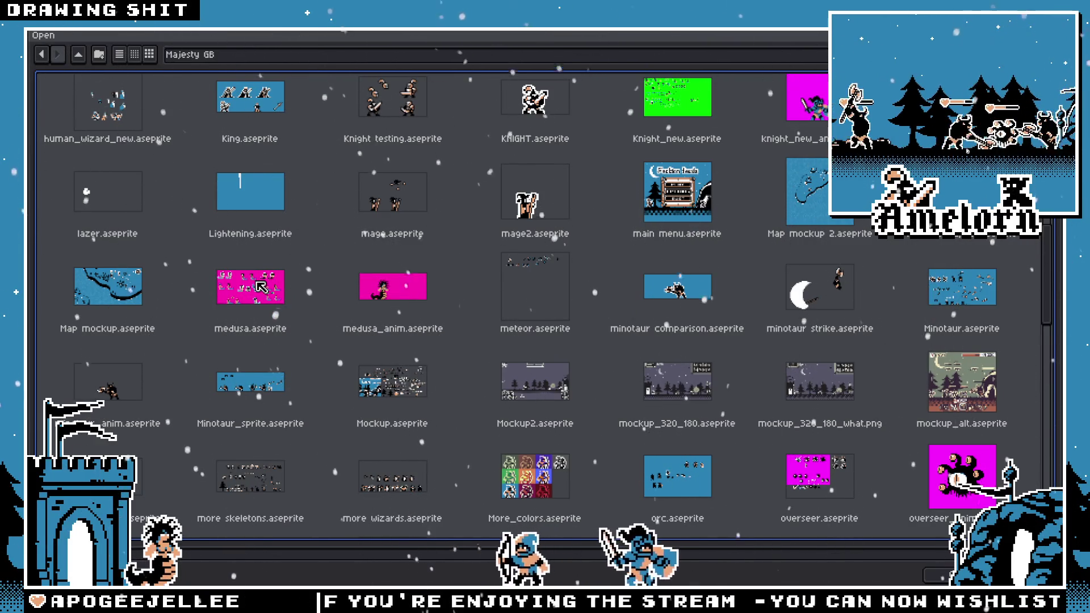
scroll(688, 225, "up", 3)
double_click(230, 232)
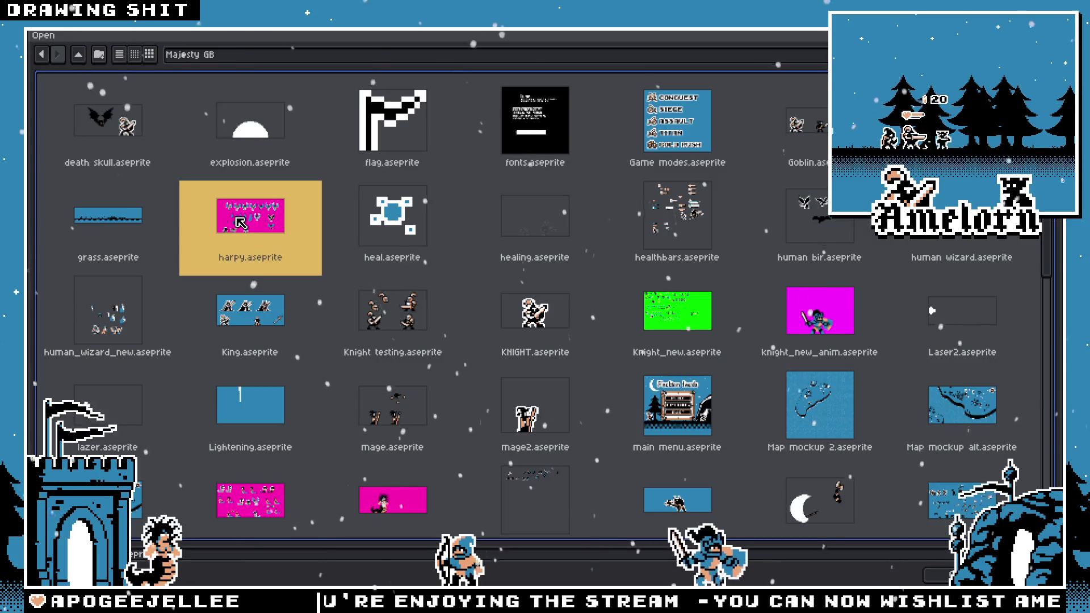
scroll(711, 217, "up", 5)
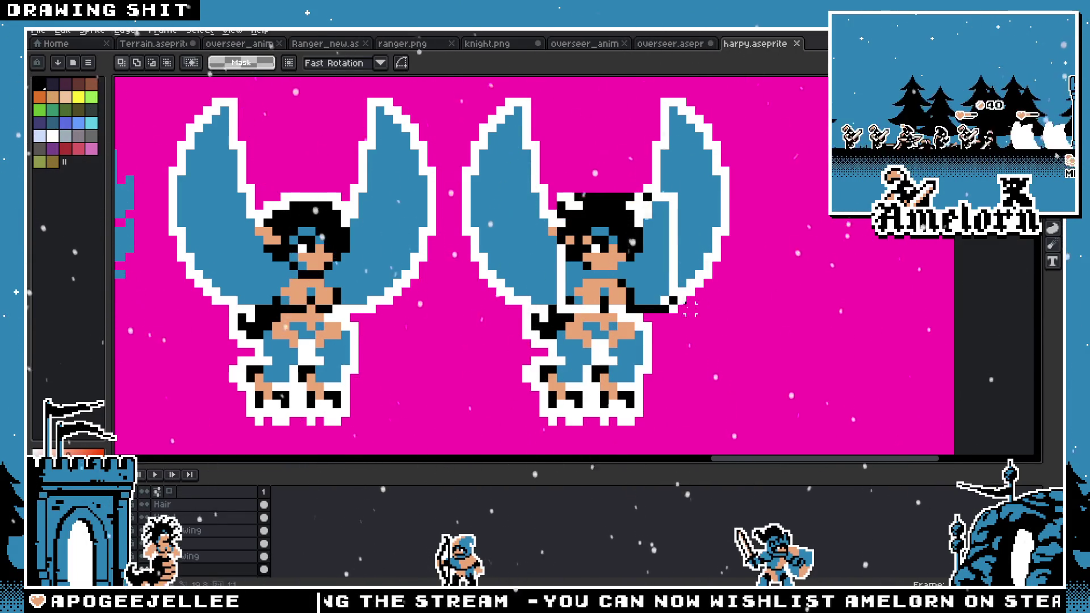
left_click_drag(661, 238, 655, 226)
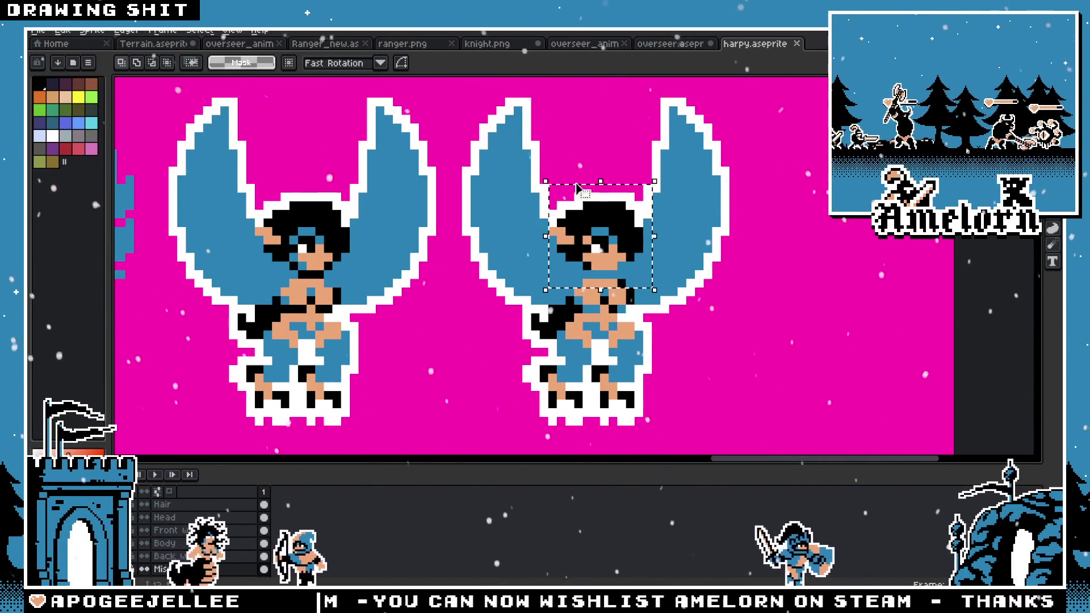
key("ctrl+Tab")
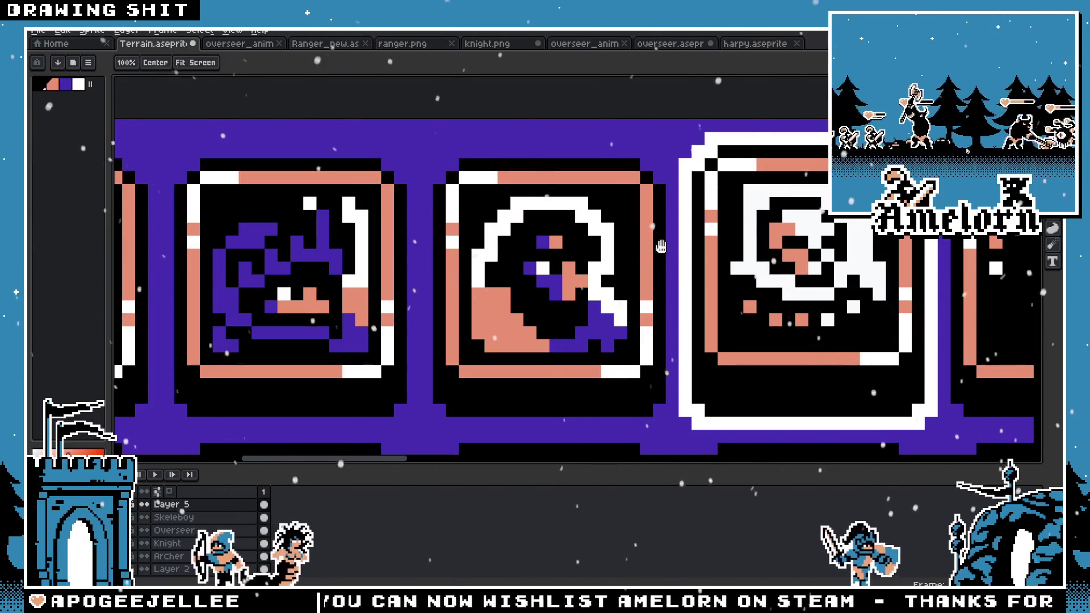
Step: Erase the white skull from the centre frame and place the pasted harpy head there
scroll(660, 246, "down", 2)
scroll(659, 246, "up", 3)
key("m")
key("e")
mouse_move(509, 342)
left_mouse_down()
mouse_move(577, 343)
mouse_move(648, 362)
left_mouse_up()
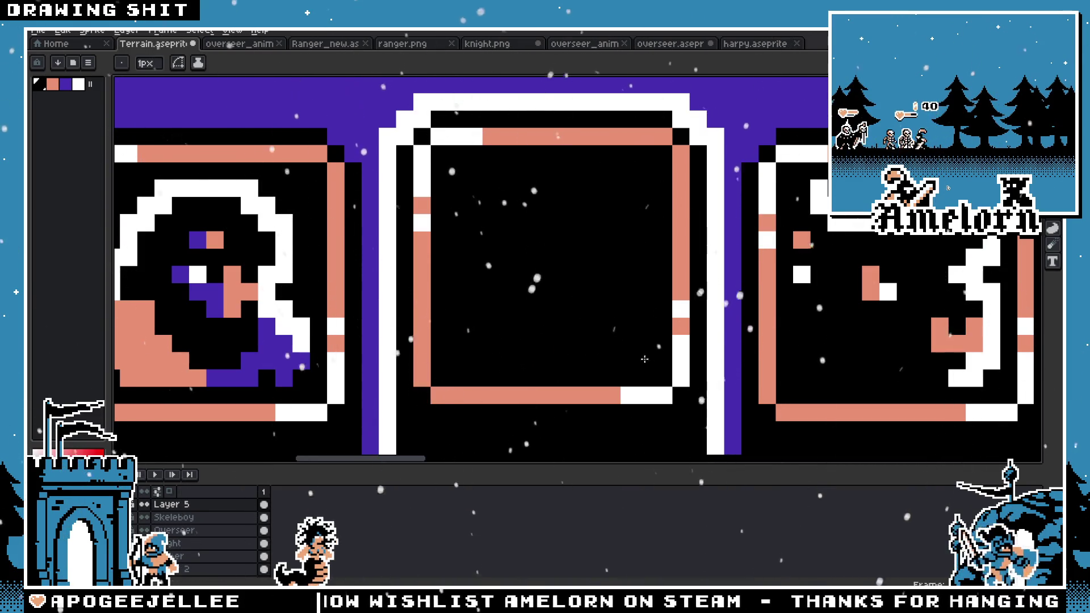
key("ctrl+v")
left_click_drag(567, 317, 555, 287)
Step: Bucket-fill the harpy portrait's blue pixels with purple
scroll(702, 288, "down", 4)
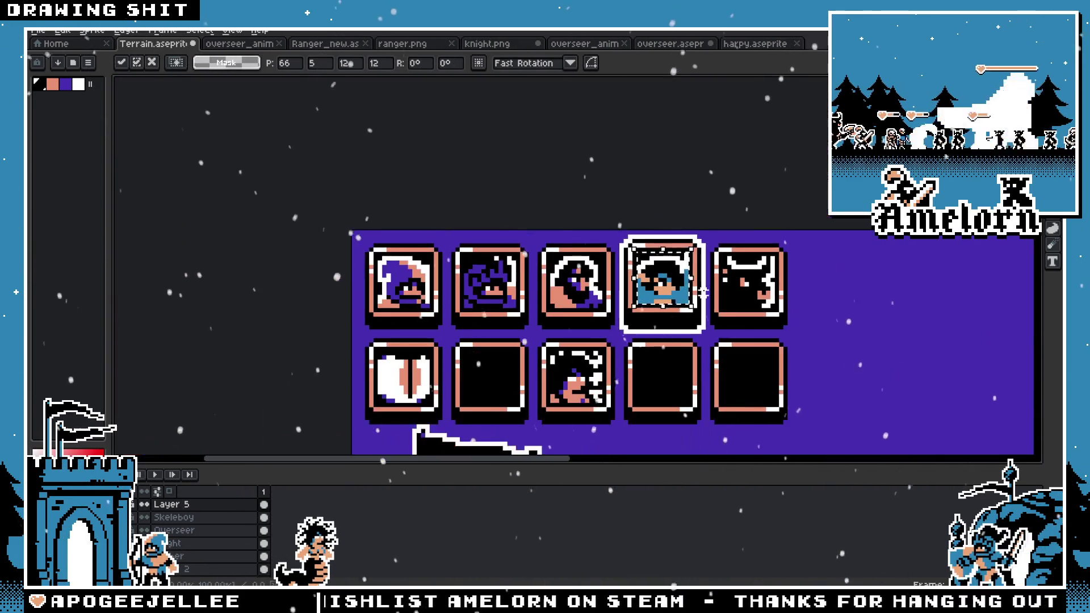
scroll(703, 288, "up", 3)
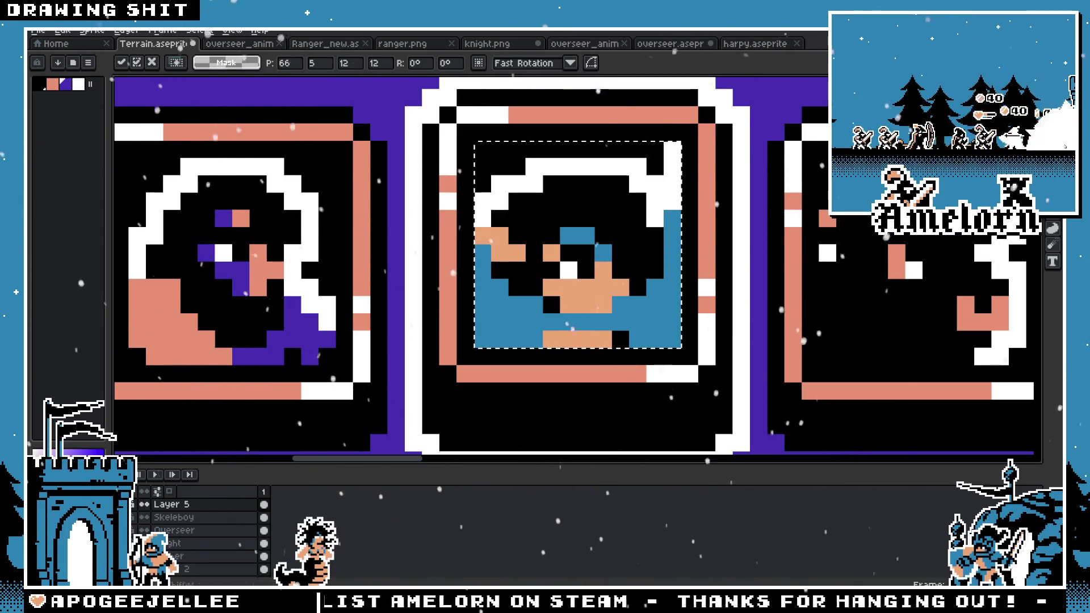
key("g")
left_click(490, 267)
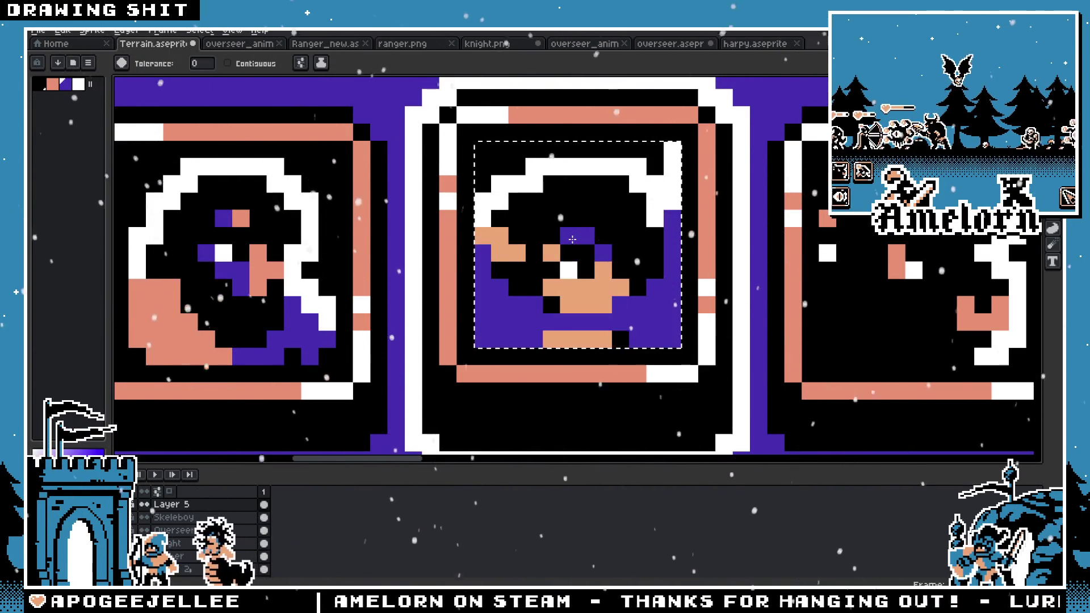
scroll(561, 296, "down", 4)
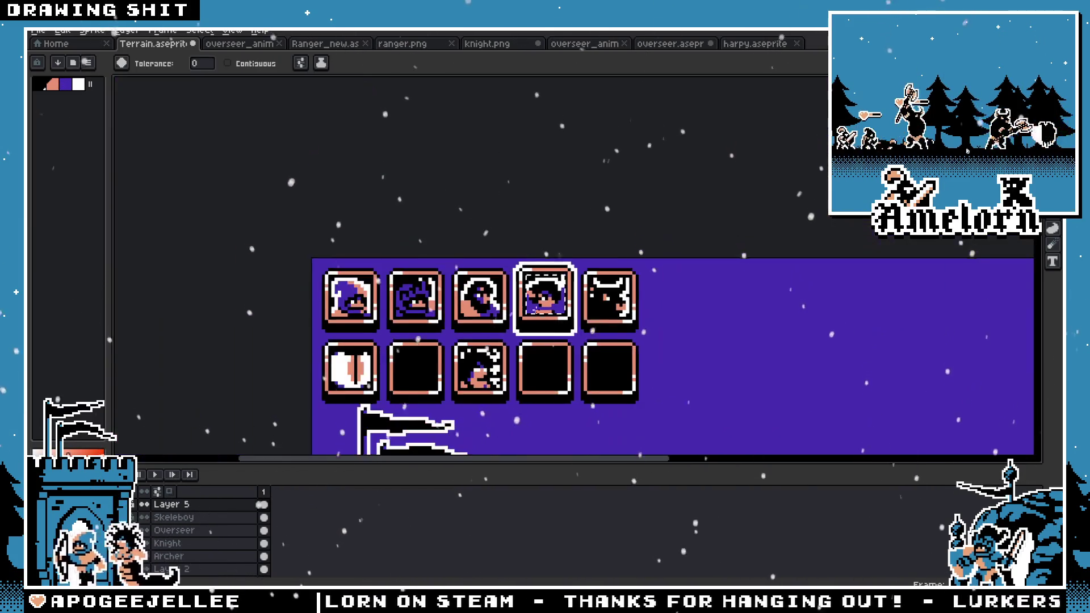
scroll(604, 326, "down", 1)
scroll(624, 315, "up", 3)
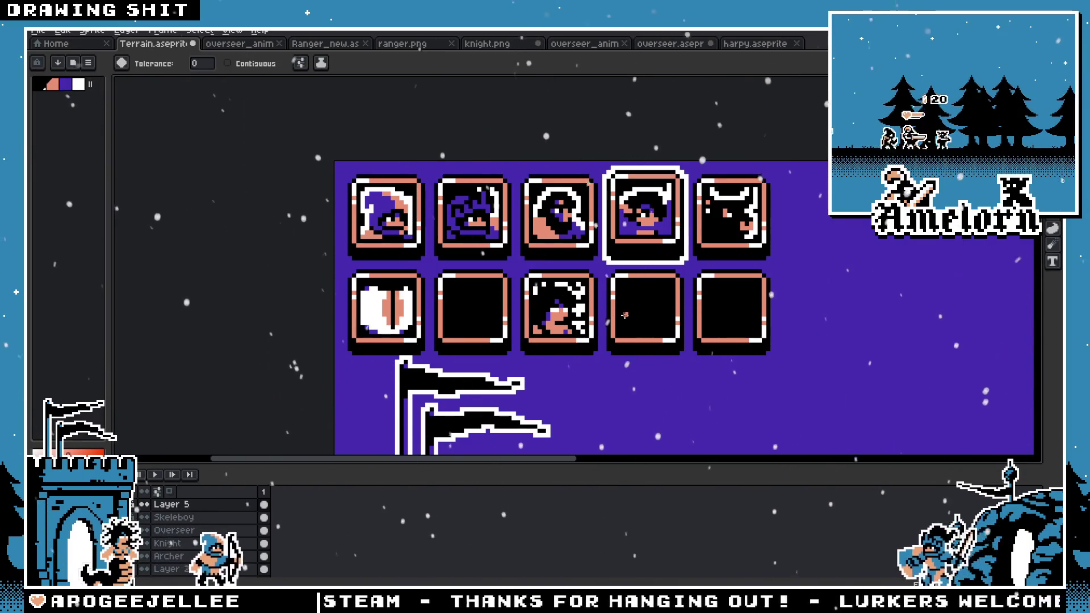
Step: Take the 12x12 head area from harpy.aseprite and paste it over the purple head in Terrain
left_click(755, 44)
key("m")
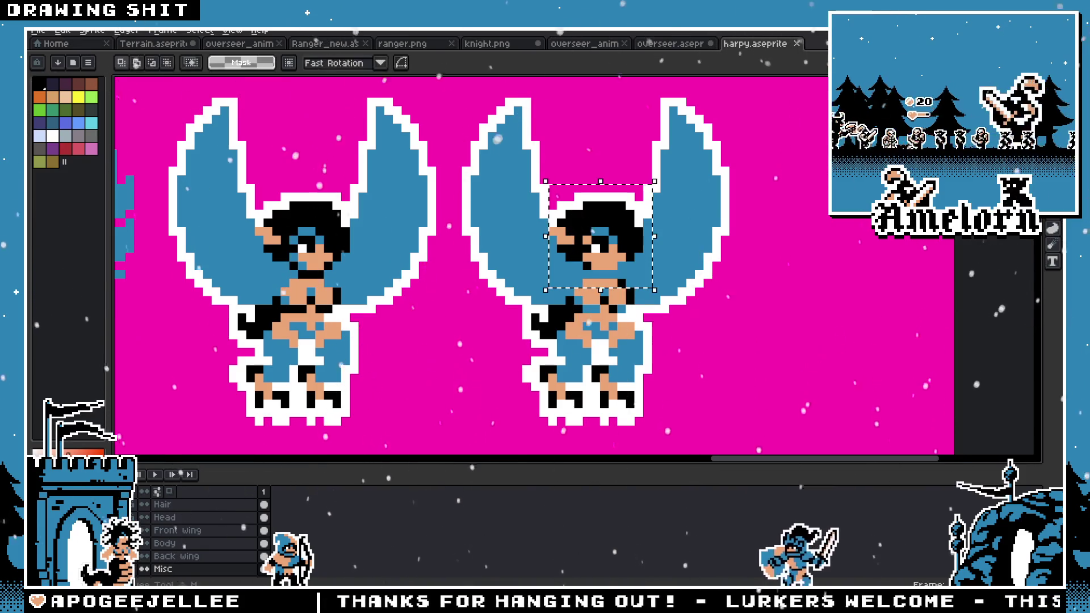
scroll(675, 241, "up", 1)
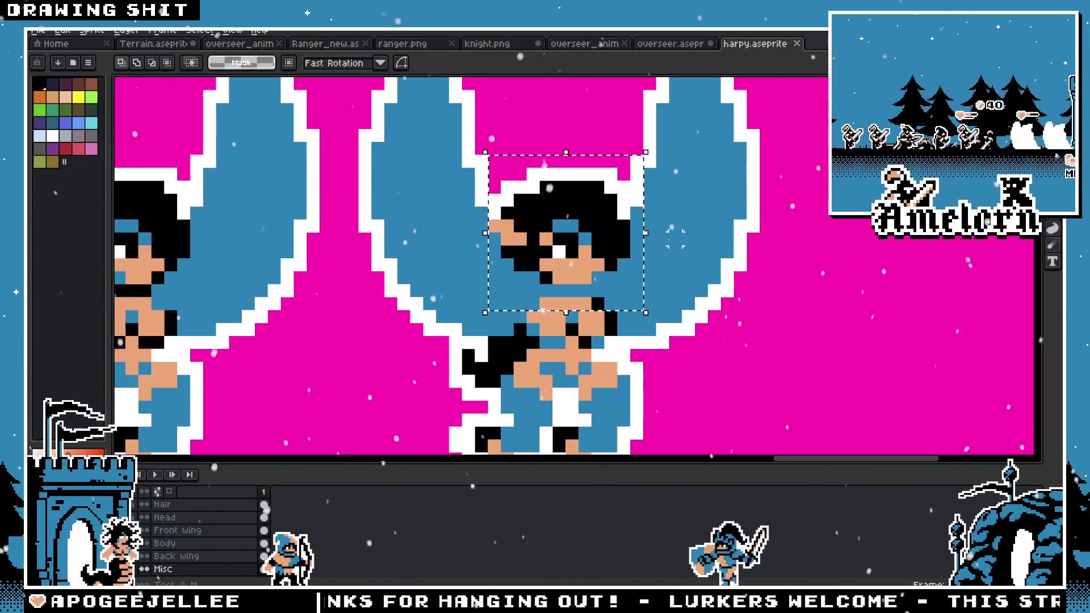
left_click(590, 222)
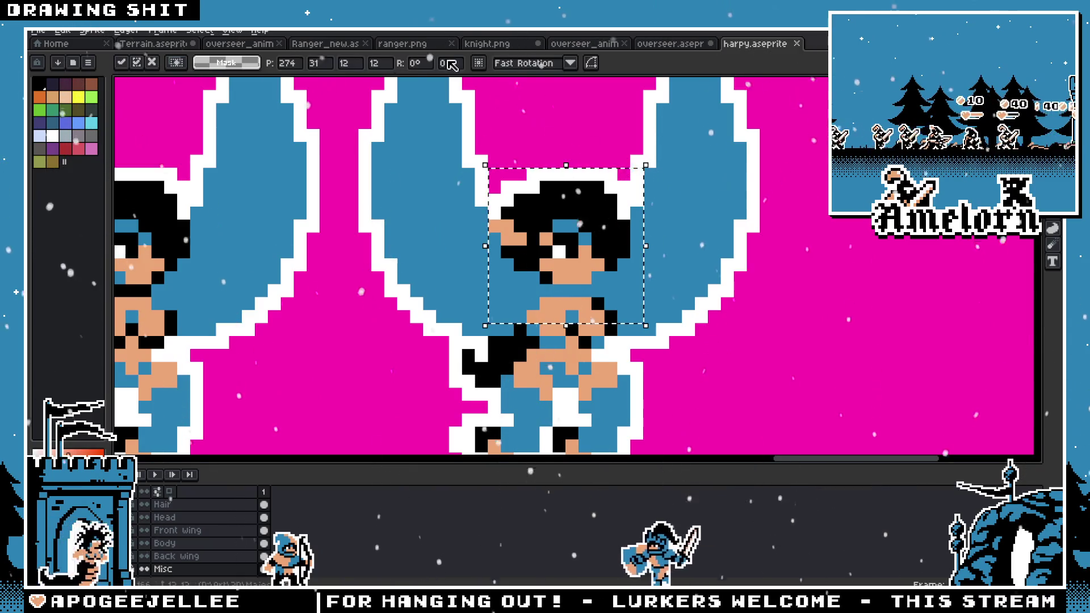
left_click(181, 44)
scroll(513, 211, "up", 4)
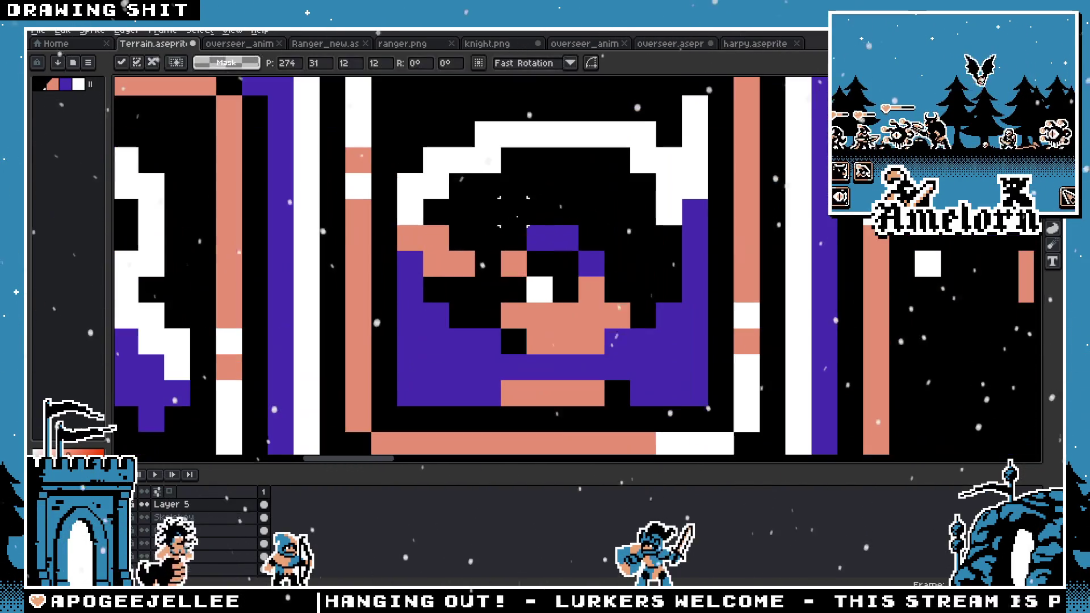
key("ctrl+v")
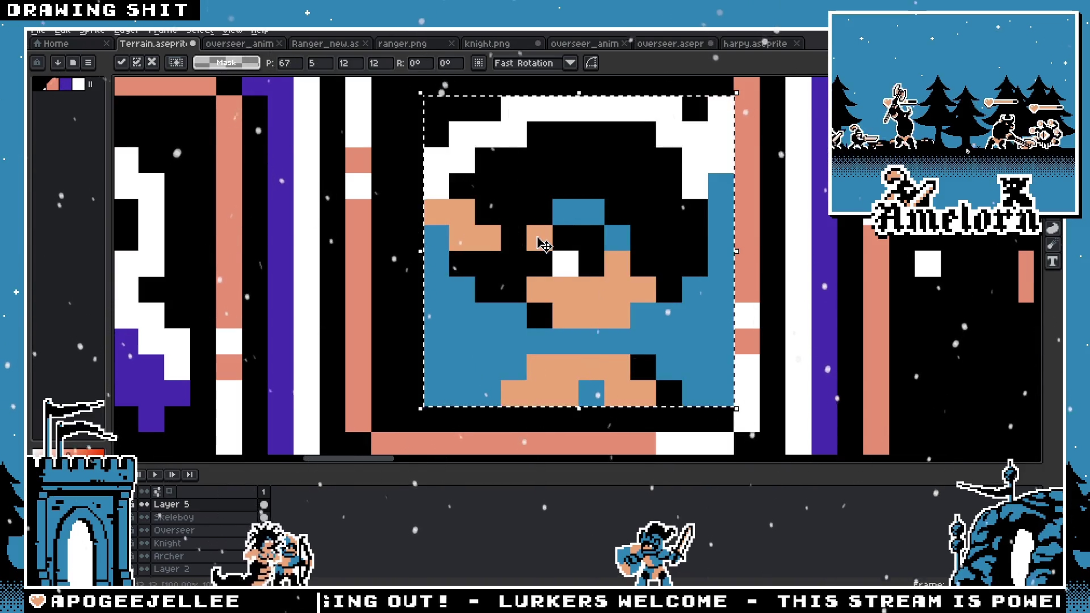
scroll(513, 243, "down", 3)
scroll(514, 243, "up", 1)
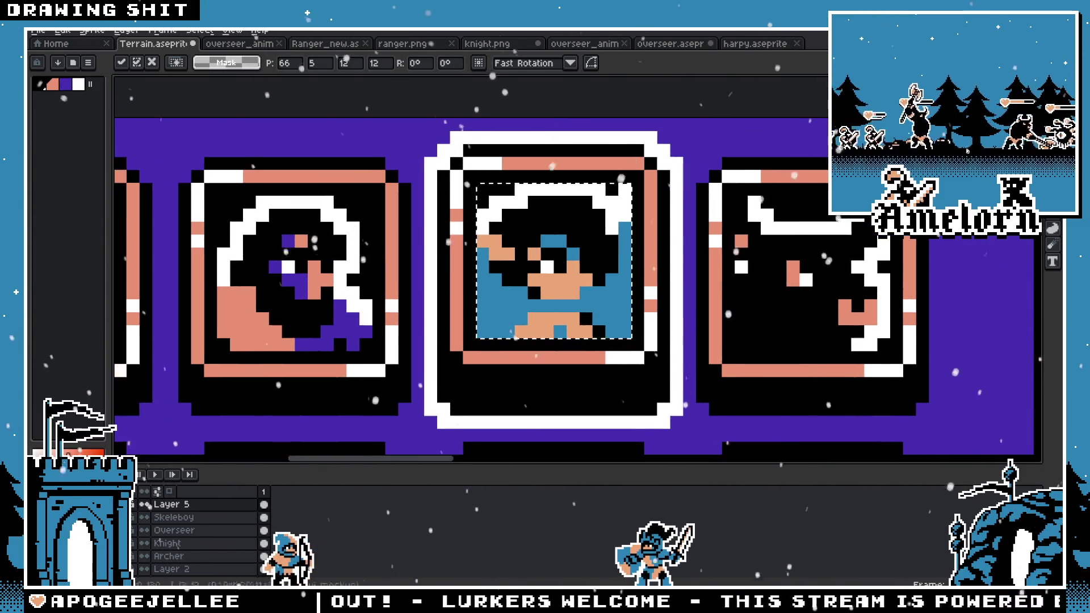
Step: Fill the new head's blue with purple and its skin with sampled salmon
key("Return")
scroll(453, 217, "up", 2)
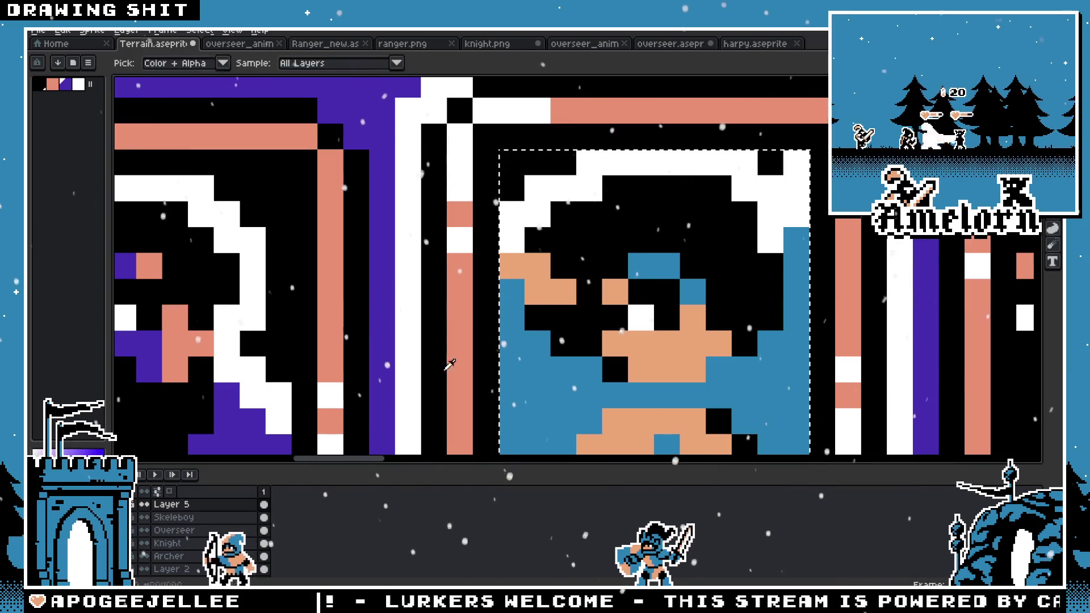
left_click(574, 387)
key("i")
key("g")
left_click(667, 341)
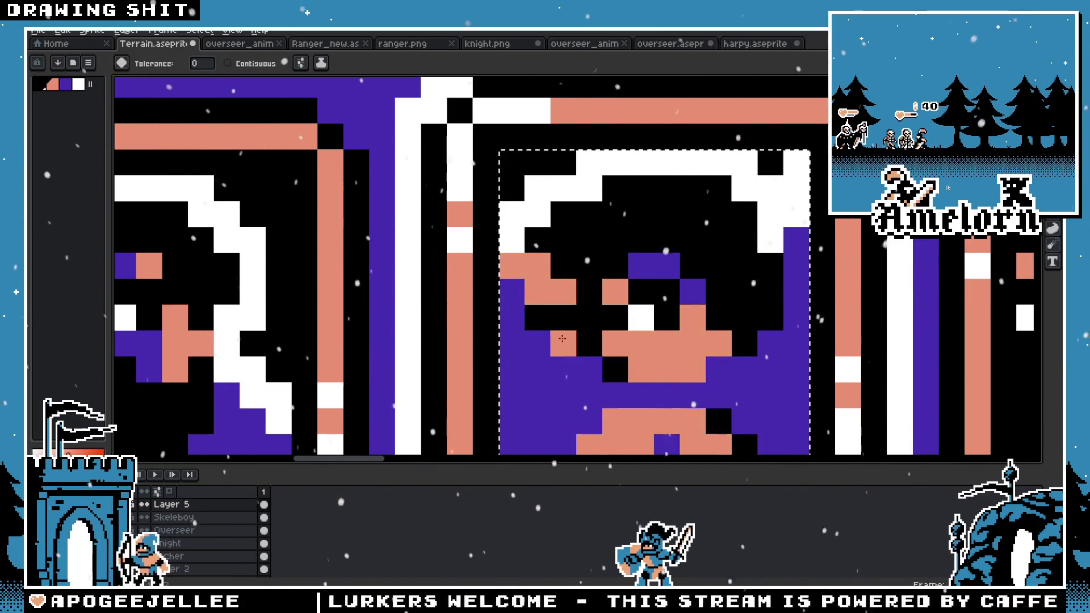
scroll(567, 284, "down", 3)
scroll(568, 284, "down", 1)
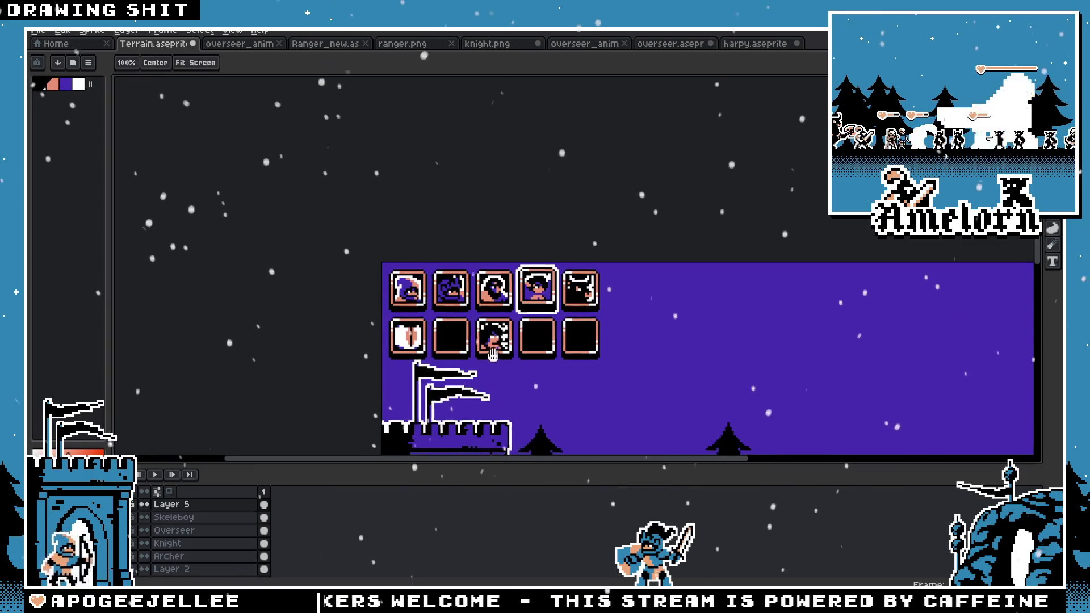
Step: Zoom out and centre the view on the castle-and-monsters scene below the portraits
scroll(503, 346, "up", 2)
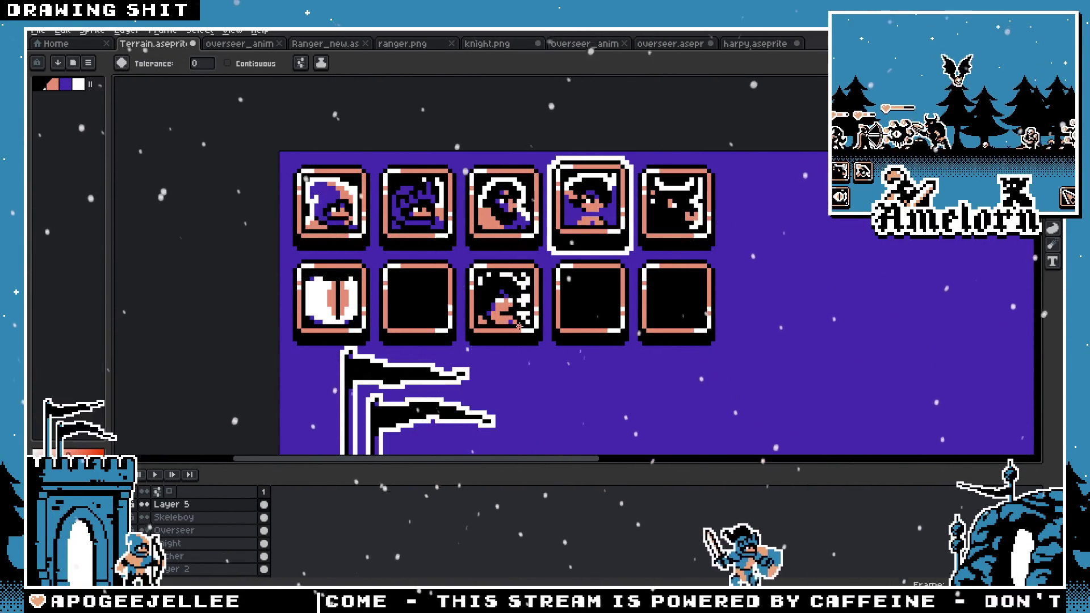
key("space")
scroll(482, 284, "down", 3)
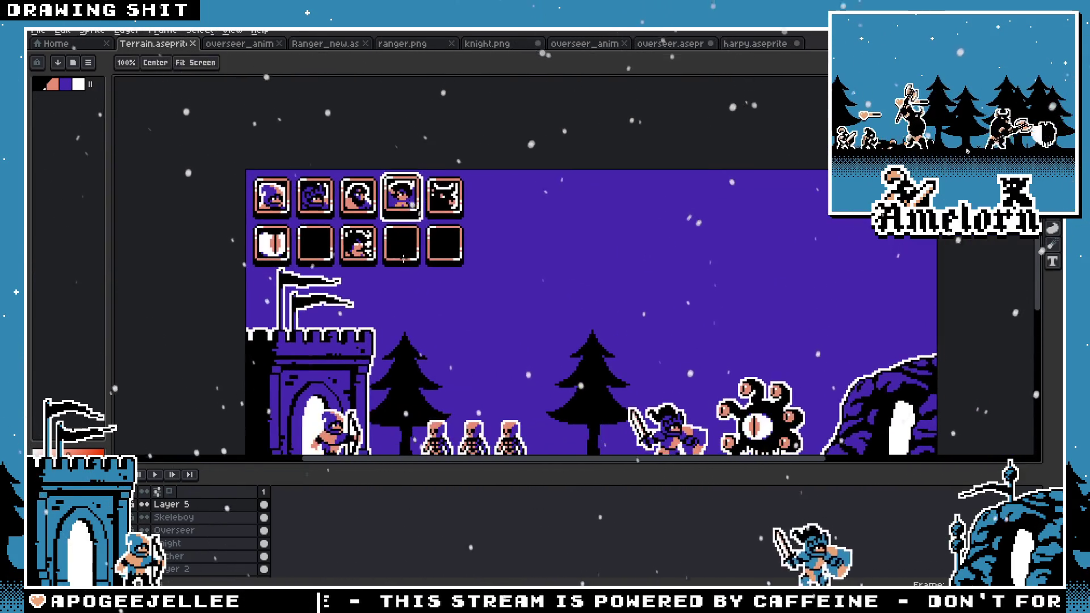
left_click_drag(448, 257, 436, 251)
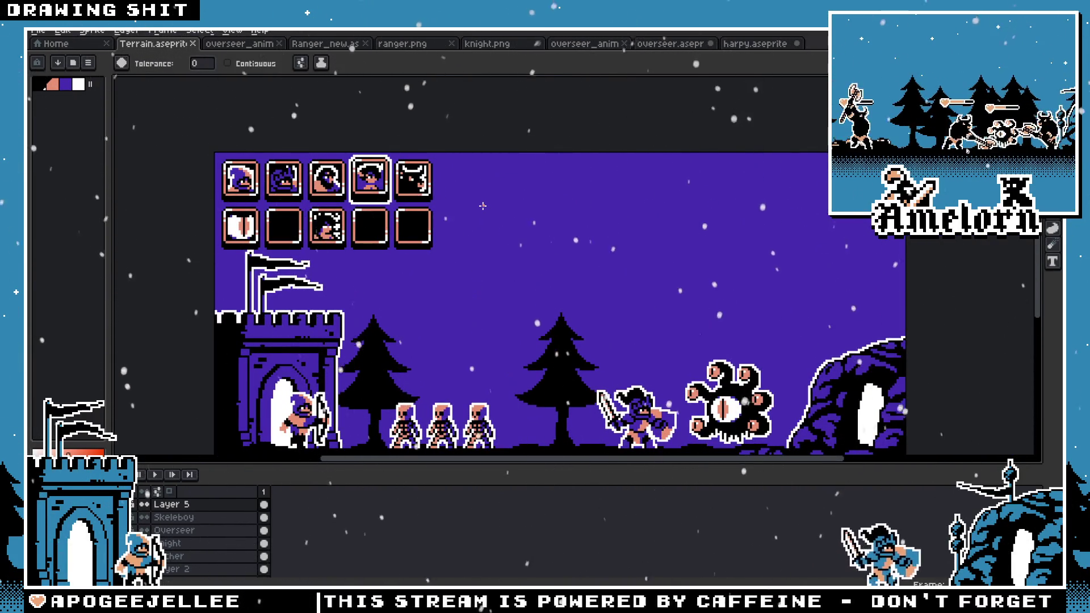